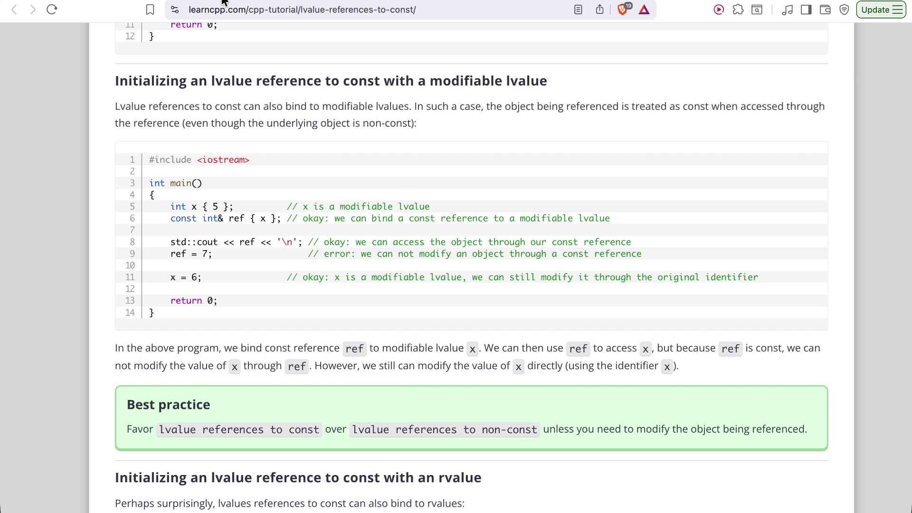
Add std::cout << ref << ' ';, ref = 7; and x = 6; to main, then run to check the compile error
{"action": "type", "text": "std::cout << "}
{"action": "type", "text": "ref << '"}
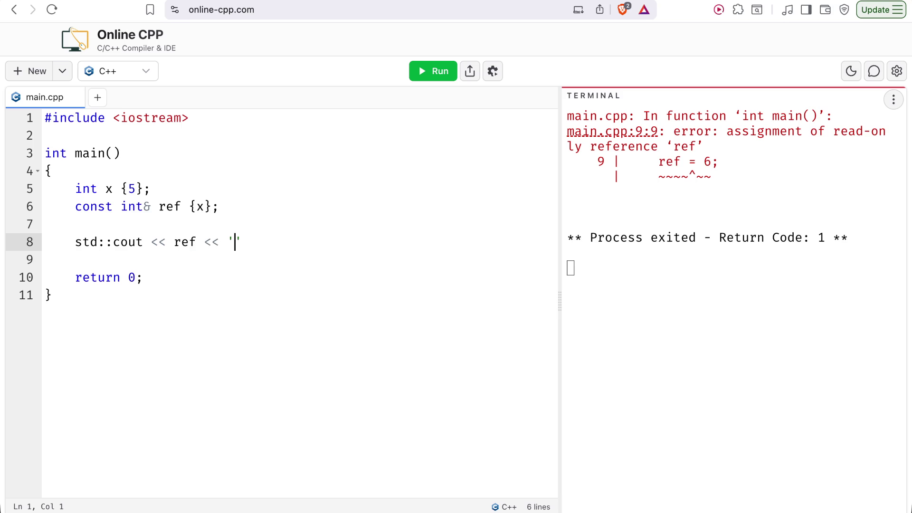
{"action": "type", "text": " 'l"}
{"action": "key", "text": "BackSpace"}
{"action": "type", "text": ";"}
{"action": "key", "text": "Return"}
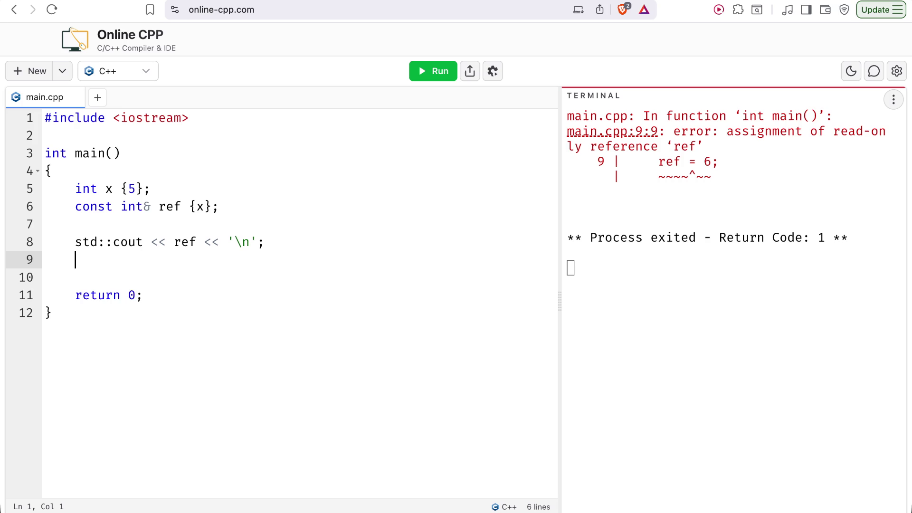
{"action": "type", "text": "ref = 7;"}
{"action": "key", "text": "Return"}
{"action": "key", "text": "Return"}
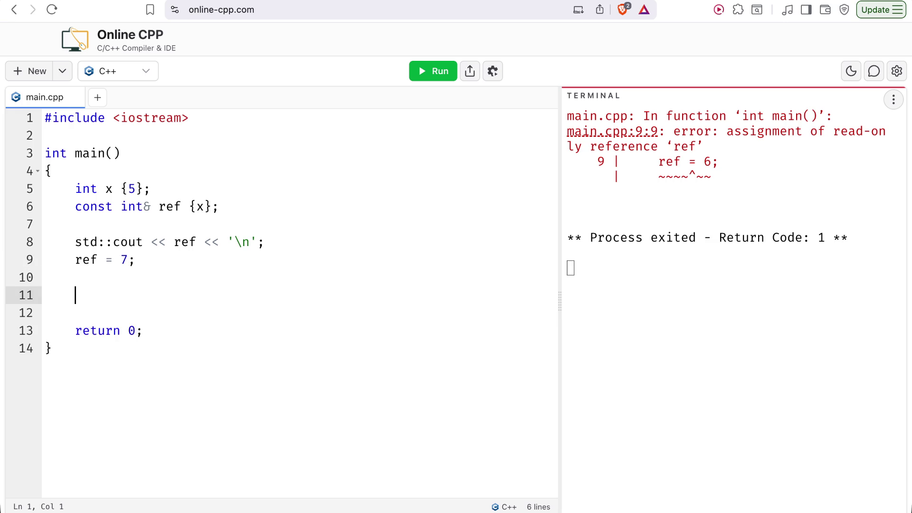
{"action": "type", "text": "x = 6;"}
{"action": "left_click", "coordinate": [443, 76]}
Add std::cout << x << ' '; after x = 6 and rerun the program
{"action": "left_click", "coordinate": [68, 259]}
{"action": "left_click", "coordinate": [143, 295]}
{"action": "key", "text": "Return"}
{"action": "type", "text": "std::cout << x << ' ';"}
{"action": "left_click", "coordinate": [430, 71]}
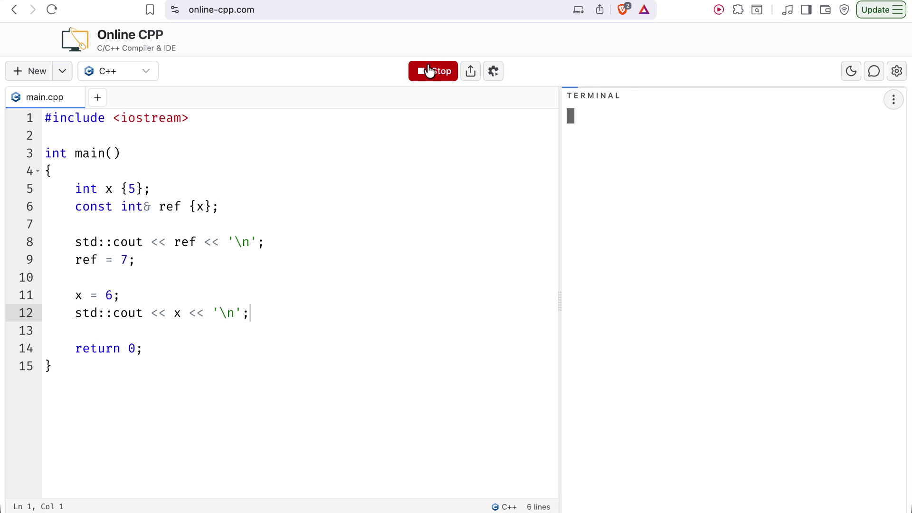
Delete the ref = 7 line and run the program
{"action": "triple_click", "coordinate": [155, 260]}
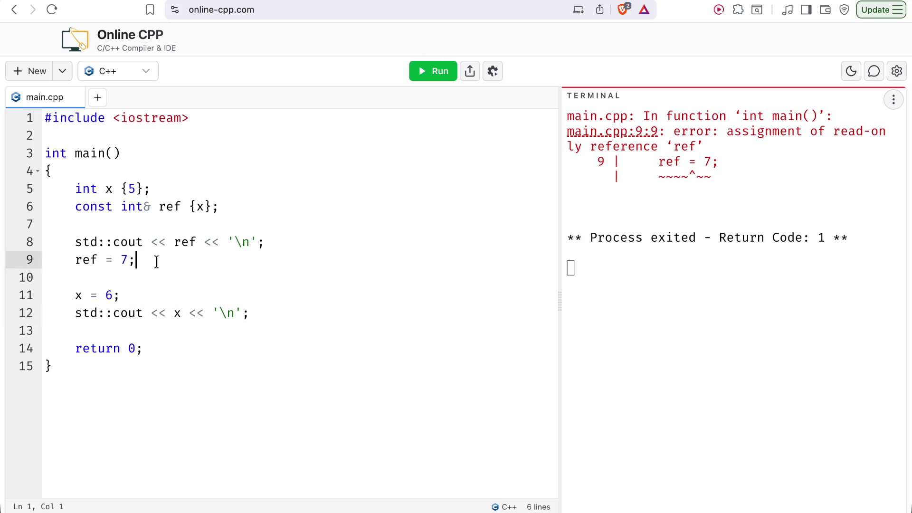
{"action": "key", "text": "BackSpace"}
{"action": "left_click", "coordinate": [438, 75]}
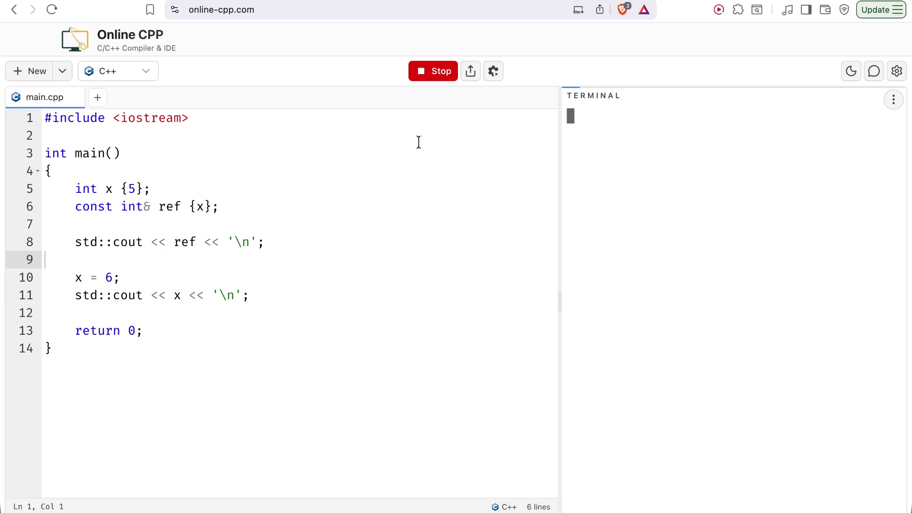
Make the second print statement output ref instead of x, running it twice
{"action": "left_click", "coordinate": [280, 244]}
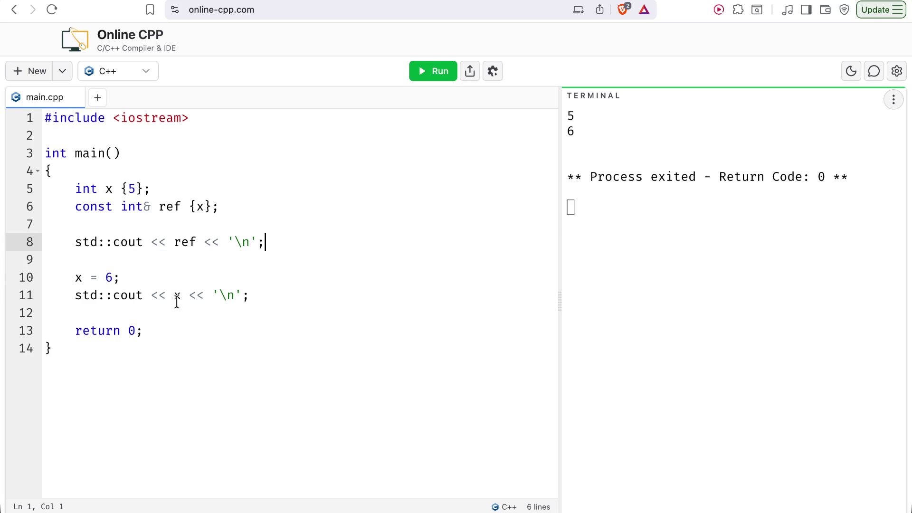
{"action": "double_click", "coordinate": [179, 298]}
{"action": "key", "text": "BackSpace"}
{"action": "type", "text": "ref"}
{"action": "left_click", "coordinate": [432, 75]}
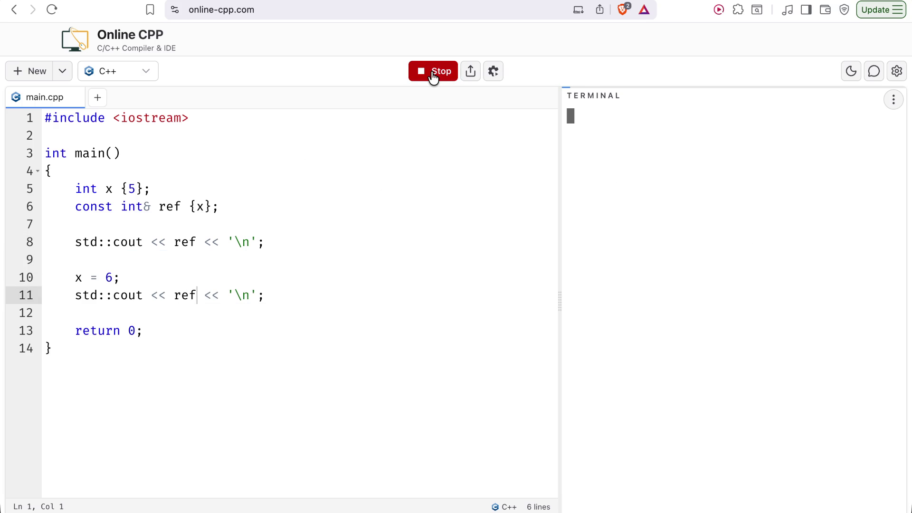
{"action": "left_click", "coordinate": [197, 296]}
{"action": "key", "text": "BackSpace"}
{"action": "key", "text": "BackSpace"}
{"action": "key", "text": "BackSpace"}
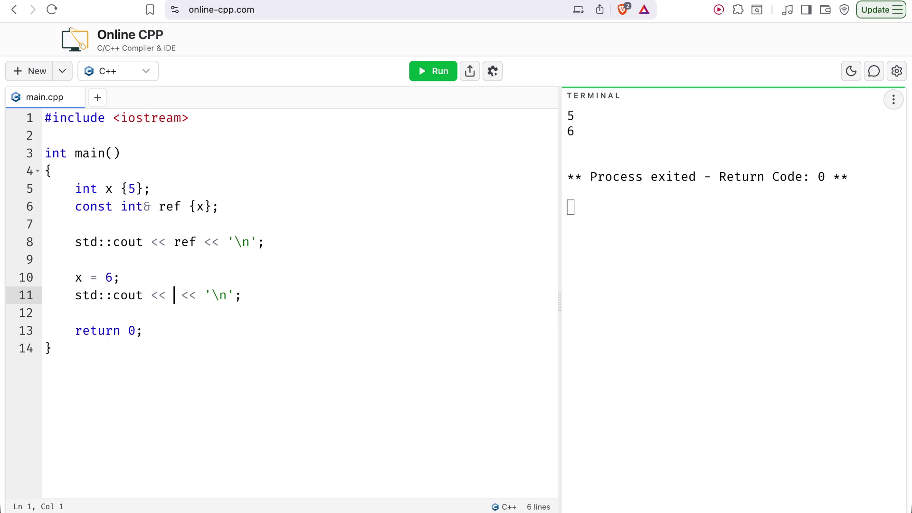
{"action": "type", "text": "ref"}
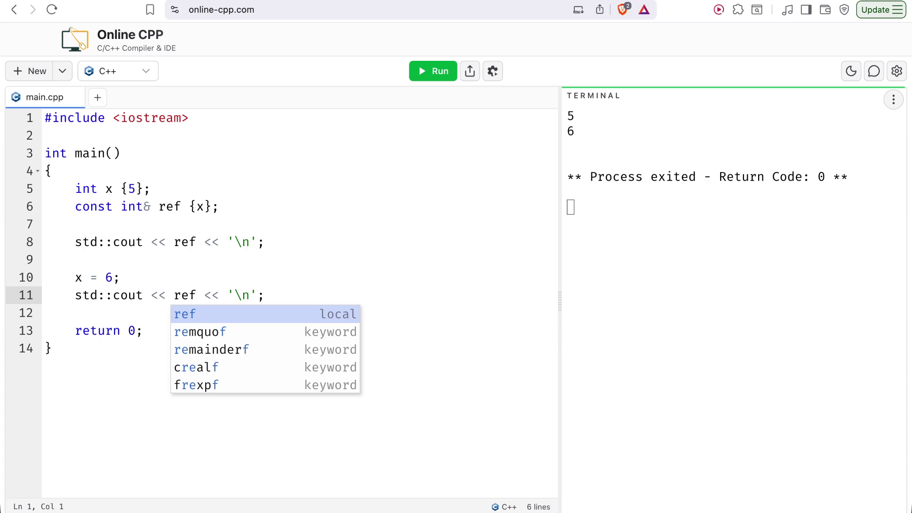
{"action": "left_click", "coordinate": [426, 79]}
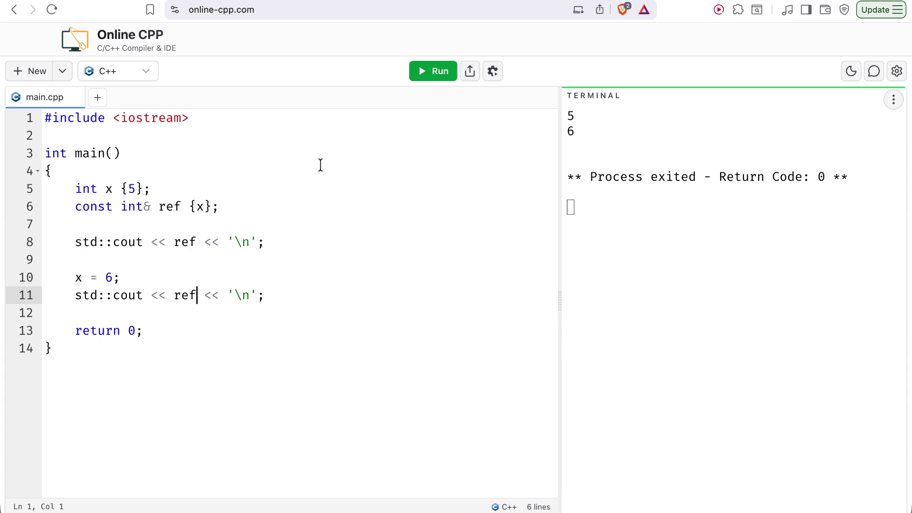
Change line 11's print back to x, rerun, and return to the learncpp lesson
{"action": "left_click", "coordinate": [202, 296]}
{"action": "key", "text": "Left"}
{"action": "key", "text": "BackSpace"}
{"action": "key", "text": "BackSpace"}
{"action": "key", "text": "BackSpace"}
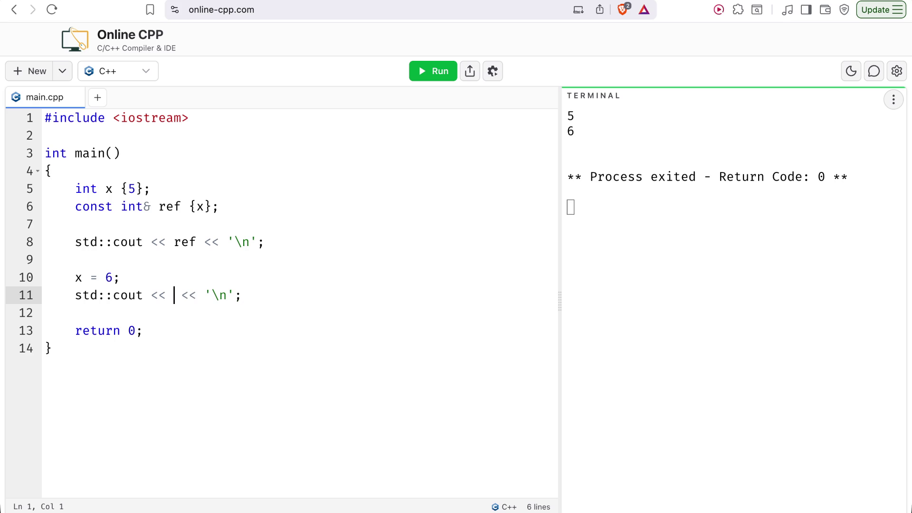
{"action": "type", "text": "x"}
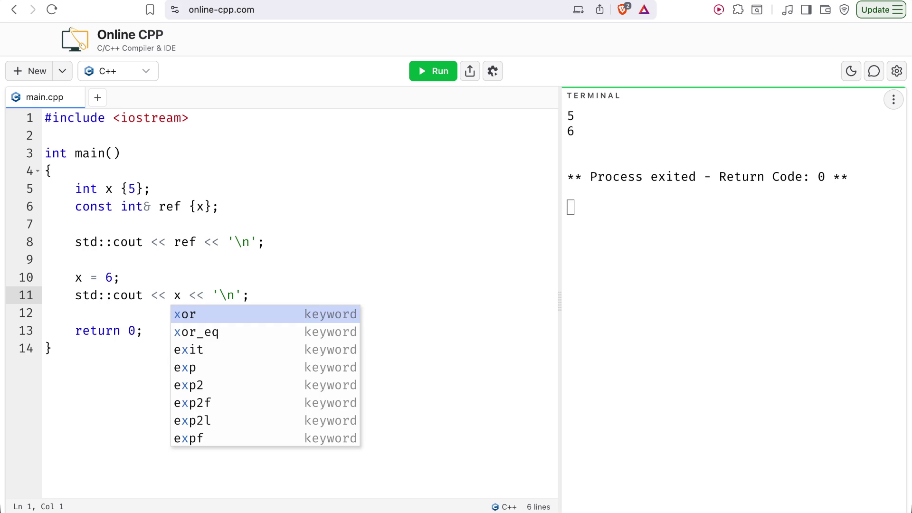
{"action": "left_click", "coordinate": [450, 77]}
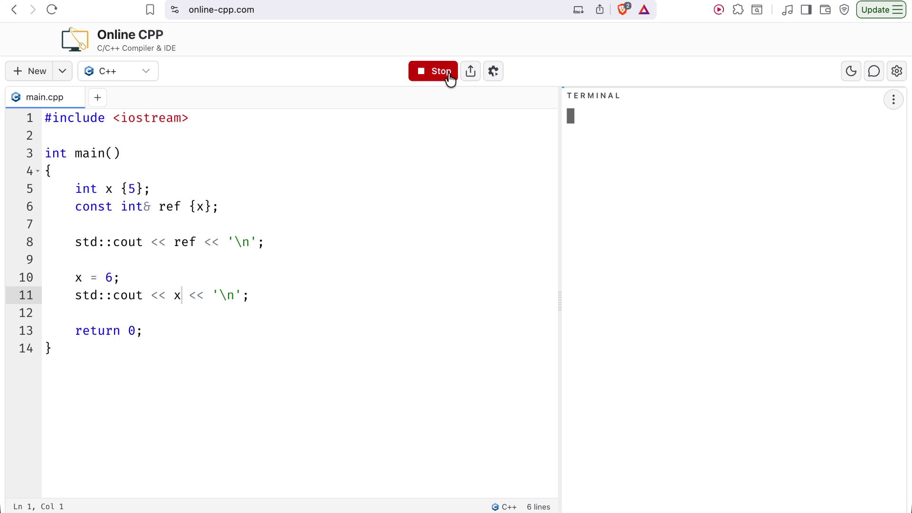
{"action": "left_click", "coordinate": [295, 1]}
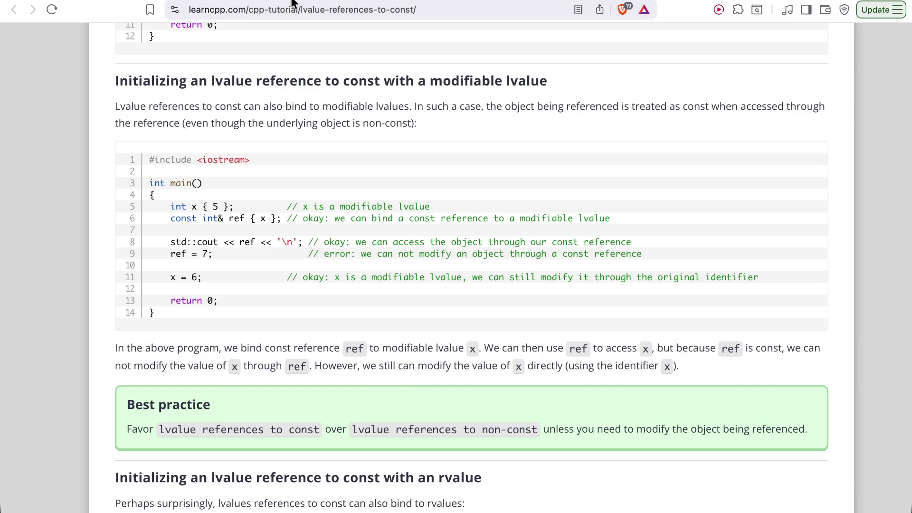
Scroll the lesson down to 'Initializing an lvalue reference to const with an rvalue'
{"action": "scroll", "coordinate": [319, 258], "scroll_direction": "down", "scroll_amount": 3}
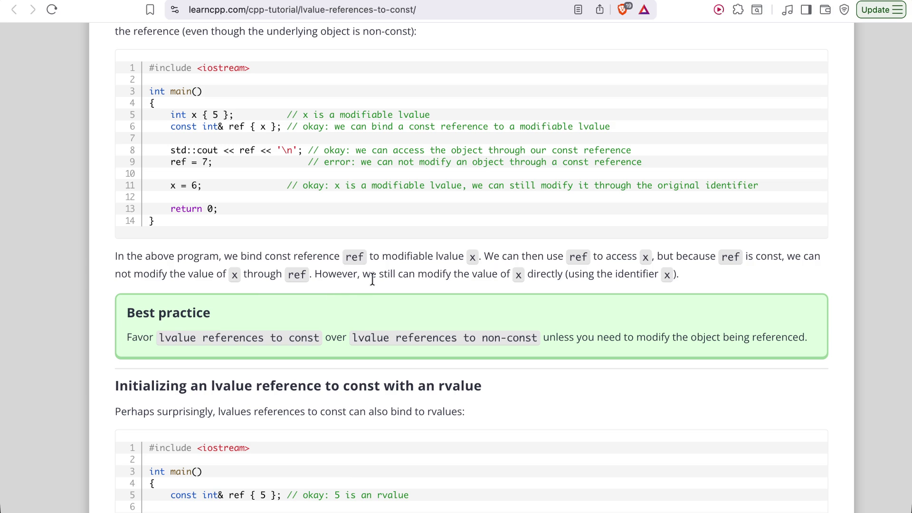
{"action": "scroll", "coordinate": [635, 279], "scroll_direction": "down", "scroll_amount": 2}
{"action": "scroll", "coordinate": [635, 279], "scroll_direction": "down", "scroll_amount": 5}
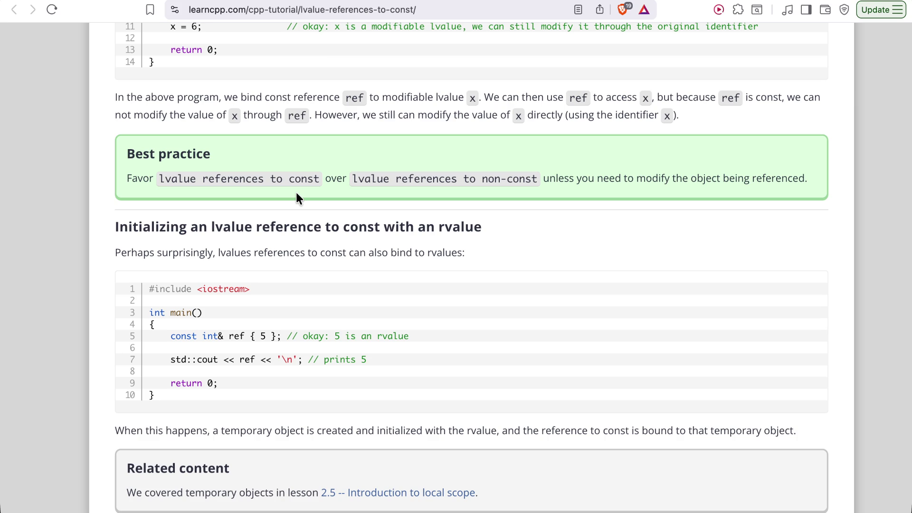
{"action": "scroll", "coordinate": [155, 228], "scroll_direction": "down", "scroll_amount": 1}
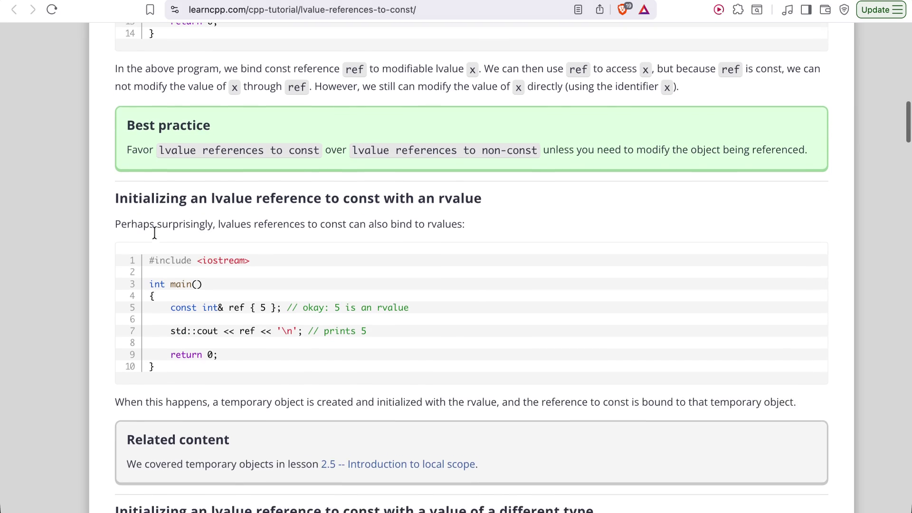
{"action": "scroll", "coordinate": [155, 234], "scroll_direction": "down", "scroll_amount": 2}
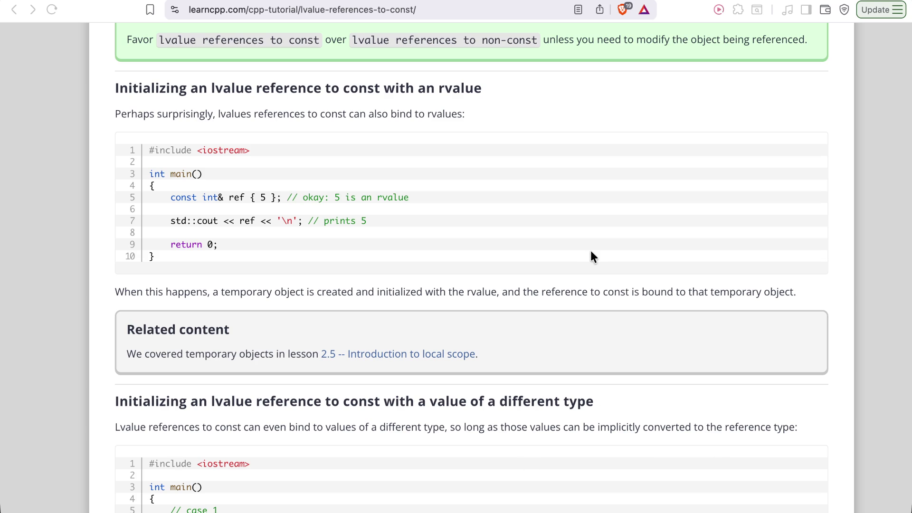
Scroll slightly further in the lesson, then return to the Online CPP editor showing output 5 6
{"action": "left_click", "coordinate": [591, 251]}
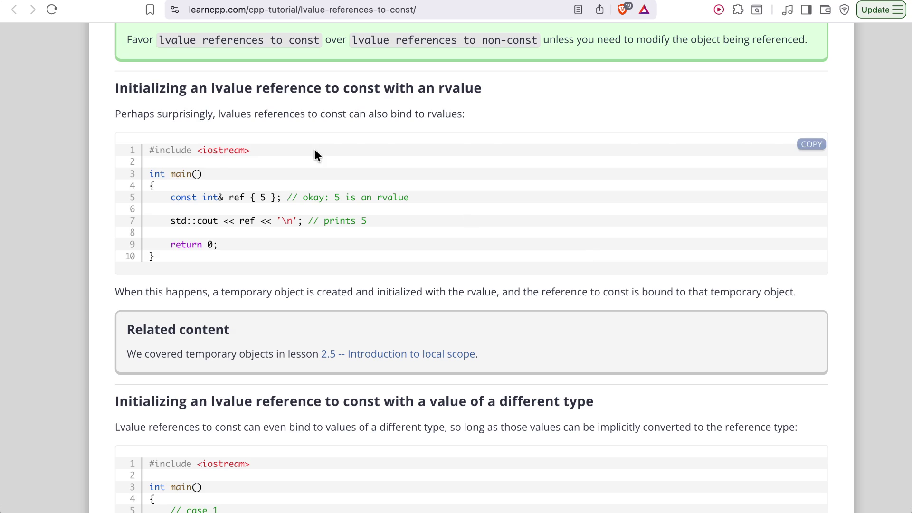
{"action": "scroll", "coordinate": [210, 164], "scroll_direction": "down", "scroll_amount": 1}
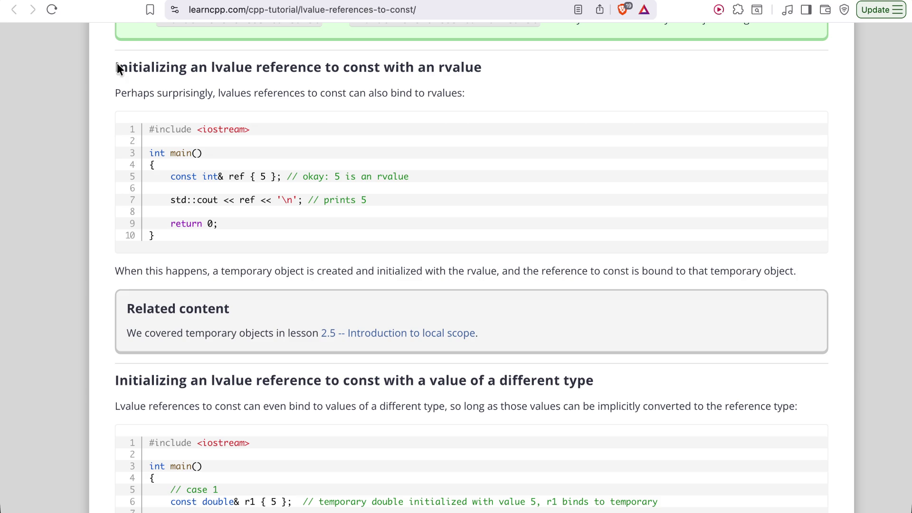
{"action": "key", "text": "ctrl+Tab"}
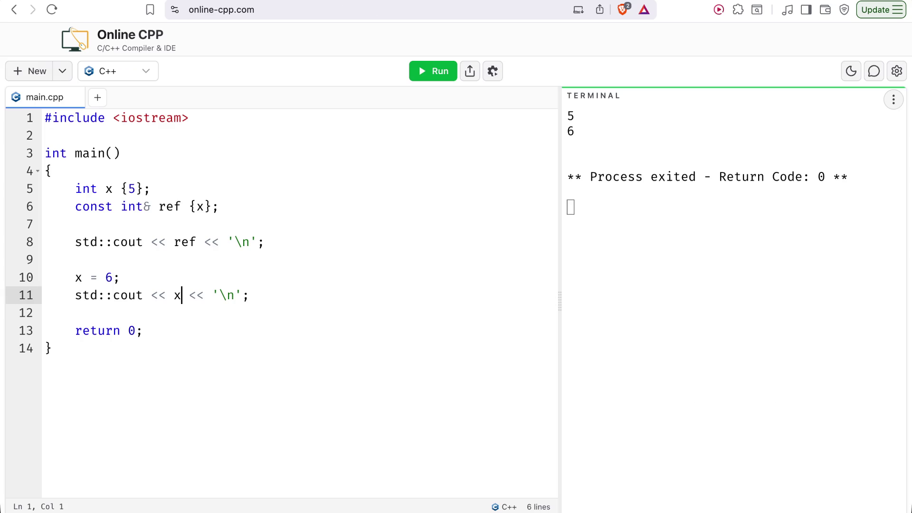
Strip main() to an empty body, deleting lines 5–12 and return 0, with the brace on the main() line
{"action": "mouse_move", "coordinate": [271, 308]}
{"action": "left_mouse_down"}
{"action": "mouse_move", "coordinate": [75, 206]}
{"action": "mouse_move", "coordinate": [76, 190]}
{"action": "left_mouse_up"}
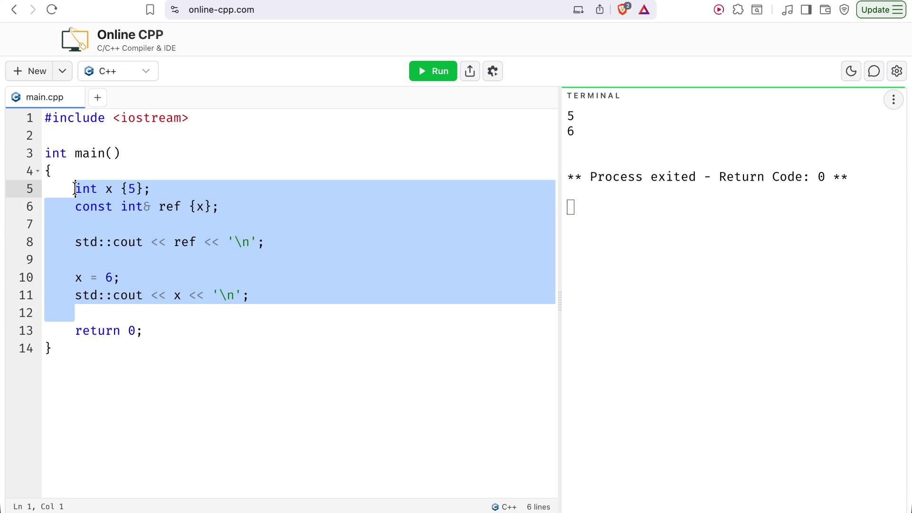
{"action": "key", "text": "BackSpace"}
{"action": "key", "text": "Up"}
{"action": "key", "text": "Left"}
{"action": "key", "text": "BackSpace"}
{"action": "key", "text": "Up"}
{"action": "key", "text": "Down"}
{"action": "key", "text": "Down"}
{"action": "double_click", "coordinate": [107, 194]}
{"action": "key", "text": "super+d"}
{"action": "left_click", "coordinate": [158, 155]}
{"action": "key", "text": "Return"}
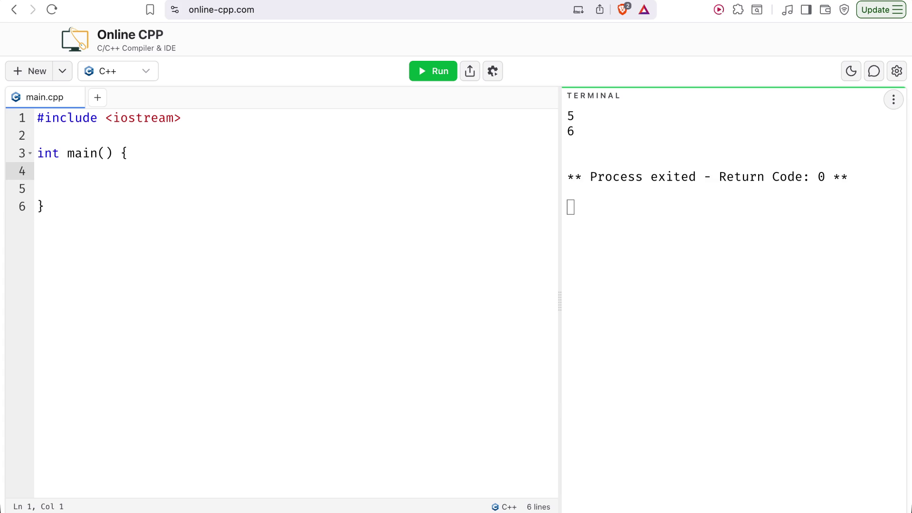
{"action": "key", "text": "ctrl+Tab"}
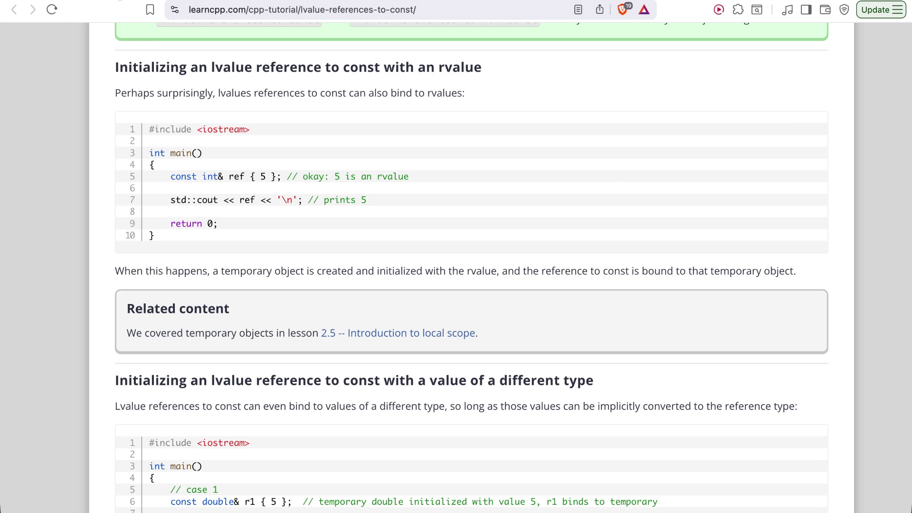
Write main as const int& ref {5};, std::cout << ref << ' ';, return 0; and run it, printing 5
{"action": "key", "text": "ctrl+Tab"}
{"action": "type", "text": "const"}
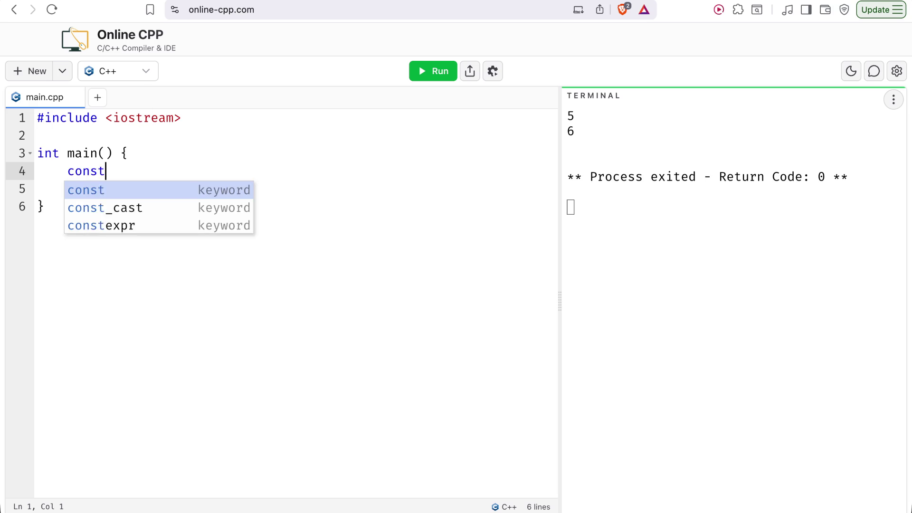
{"action": "type", "text": " int& ref {5};"}
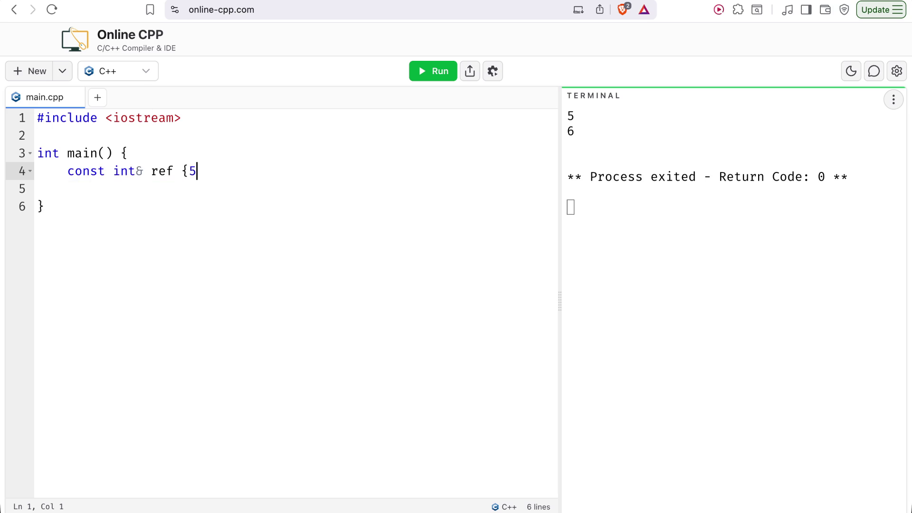
{"action": "key", "text": "Return"}
{"action": "key", "text": "Return"}
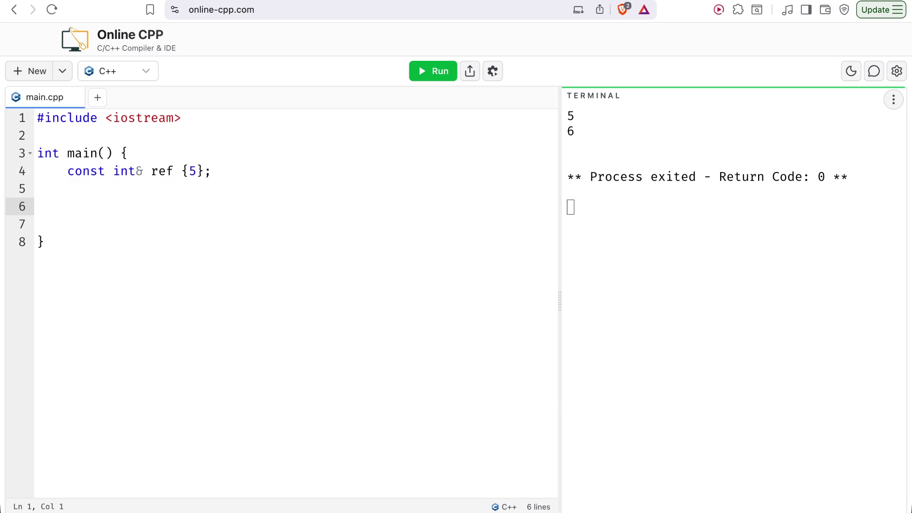
{"action": "key", "text": "ctrl+Tab"}
{"action": "key", "text": "ctrl+shift+Tab"}
{"action": "type", "text": "std"}
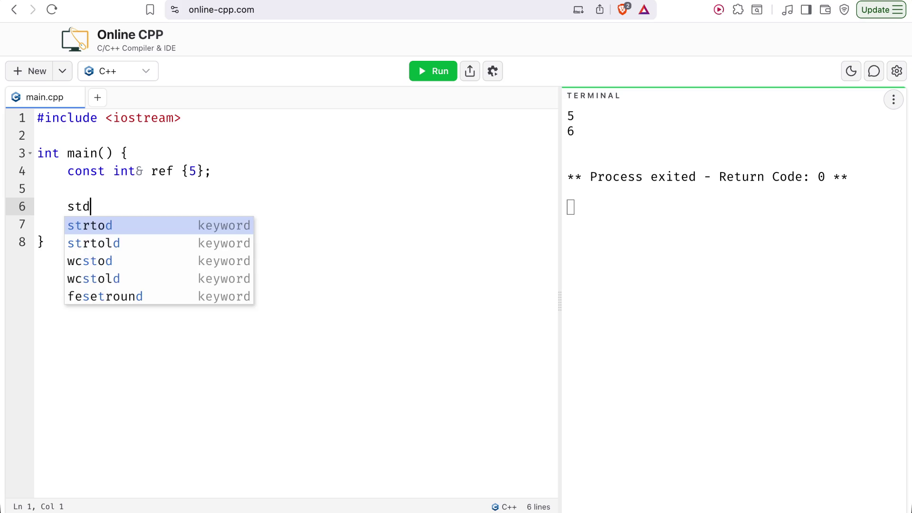
{"action": "type", "text": "::cout << ref"}
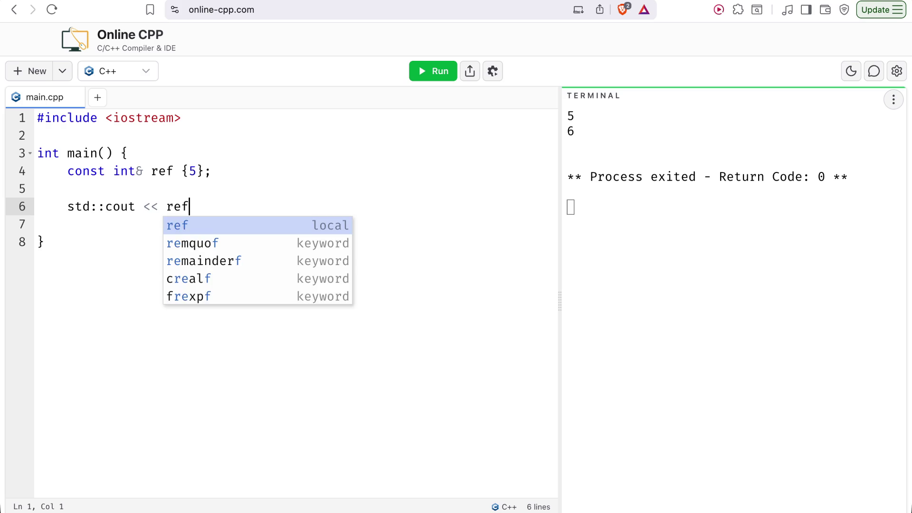
{"action": "type", "text": " << ' '"}
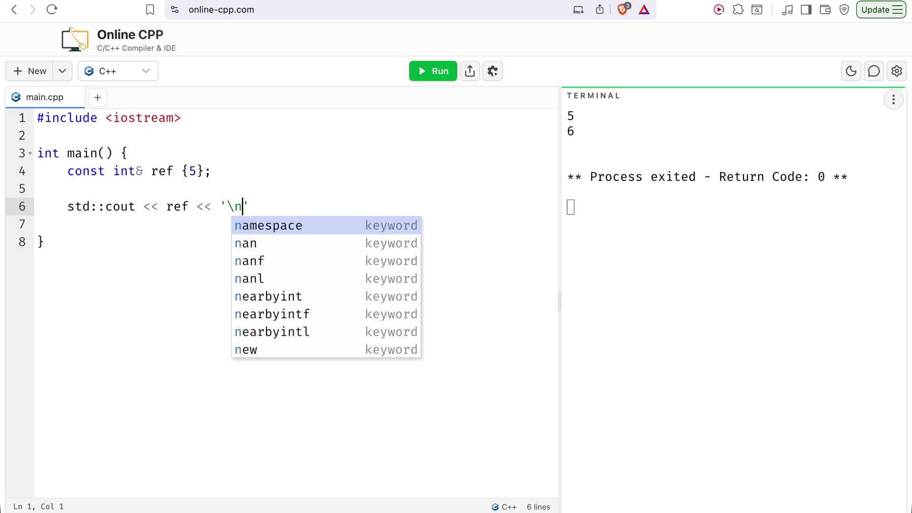
{"action": "type", "text": ";"}
{"action": "key", "text": "Down"}
{"action": "key", "text": "Down"}
{"action": "key", "text": "Up"}
{"action": "key", "text": "Return"}
{"action": "type", "text": "ret"}
{"action": "key", "text": "Return"}
{"action": "type", "text": "0;"}
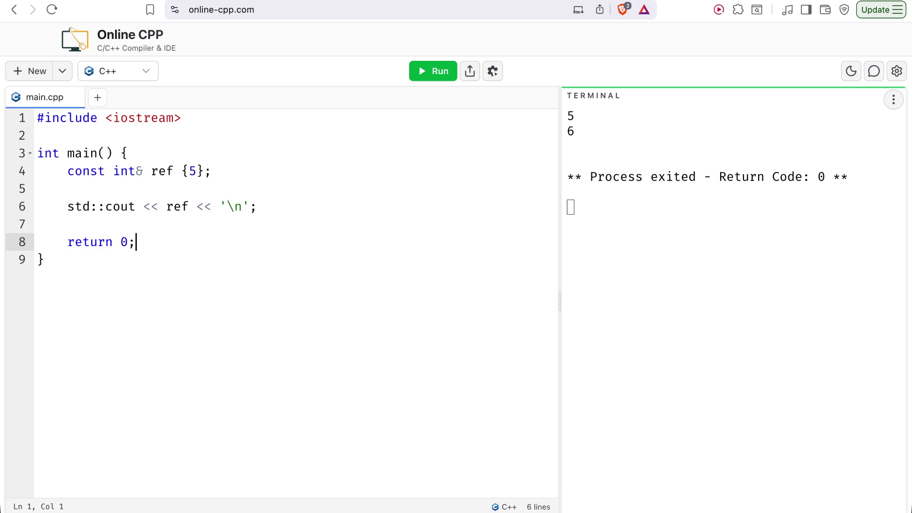
{"action": "left_click", "coordinate": [422, 81]}
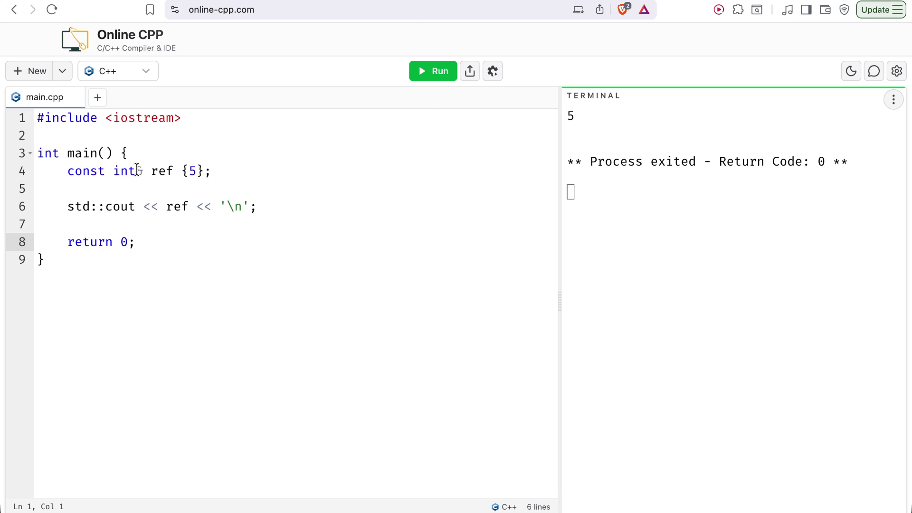
Remove const from line 4, run to see the compile error, then undo to restore const
{"action": "left_click", "coordinate": [142, 170]}
{"action": "left_click", "coordinate": [197, 171]}
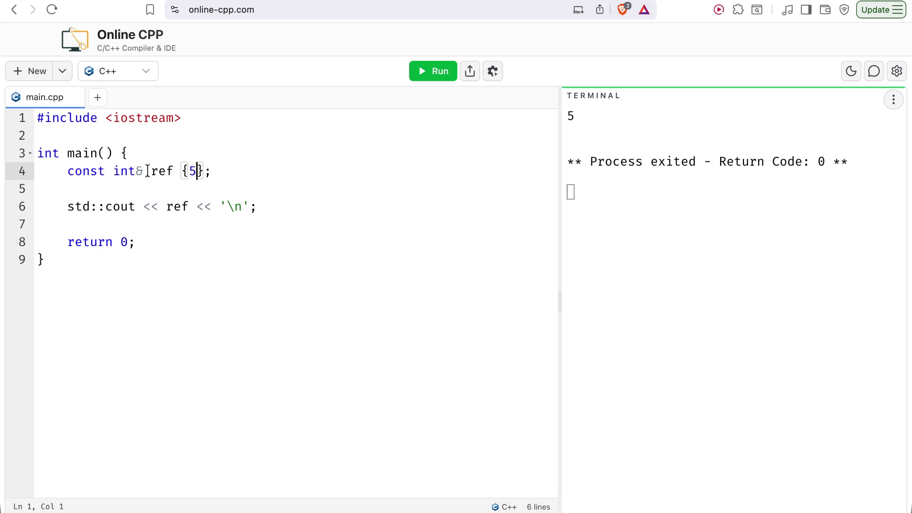
{"action": "left_click_drag", "start_coordinate": [115, 170], "coordinate": [68, 171]}
{"action": "key", "text": "BackSpace"}
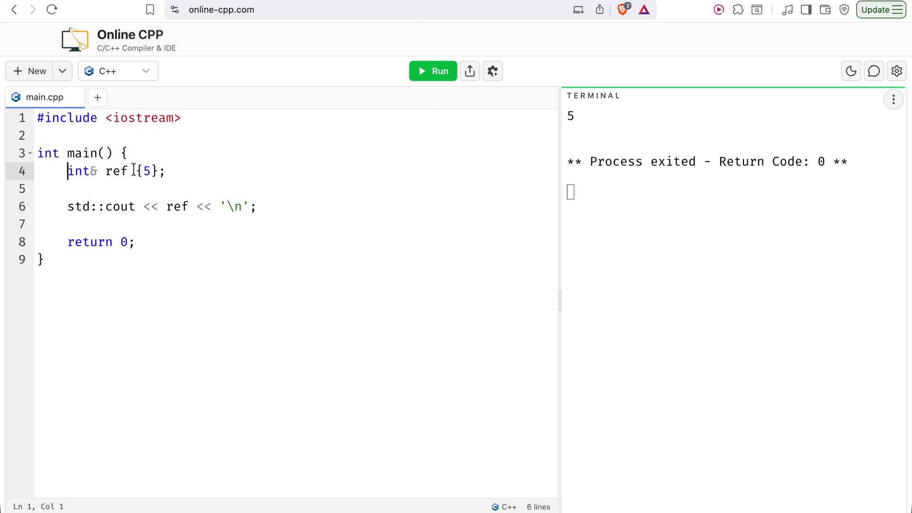
{"action": "left_click", "coordinate": [441, 69]}
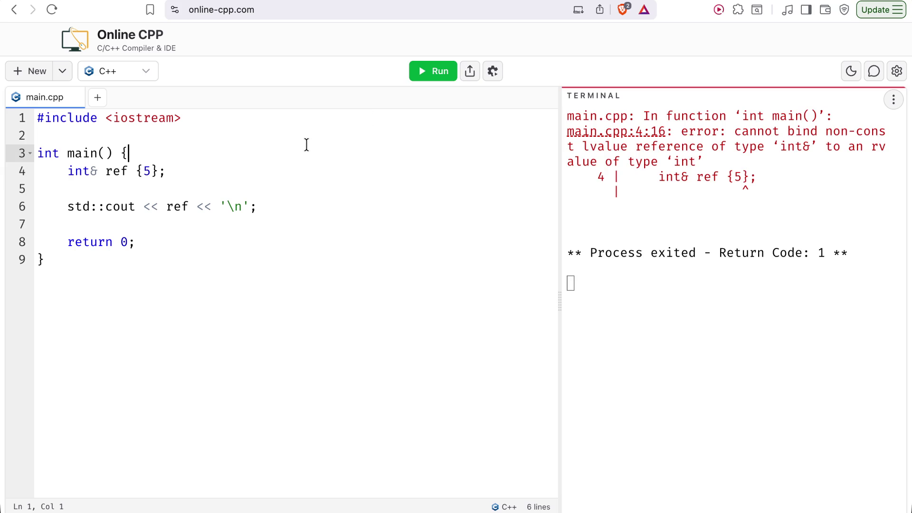
{"action": "key", "text": "super+z"}
{"action": "key", "text": "ctrl+Tab"}
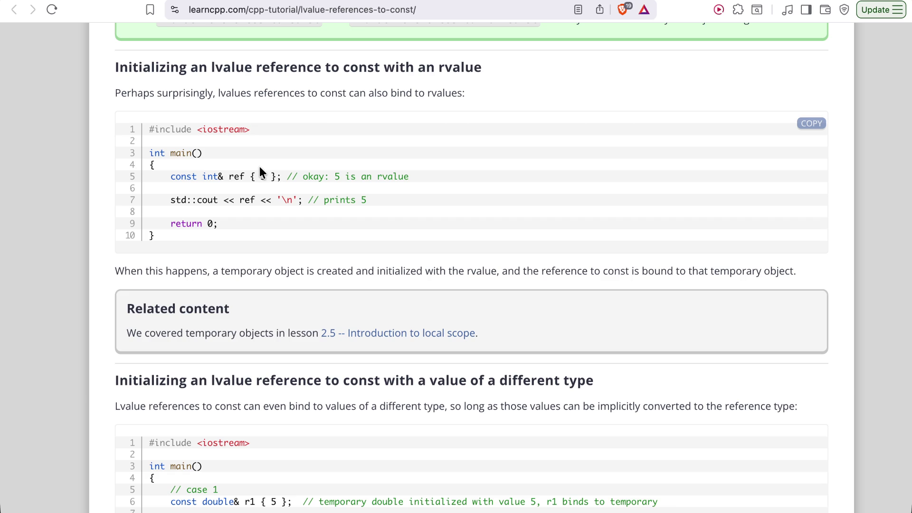
Read down the lesson past the case 1/case 2 example and Key insight to the Warning's short bombs example
{"action": "scroll", "coordinate": [259, 169], "scroll_direction": "down", "scroll_amount": 3}
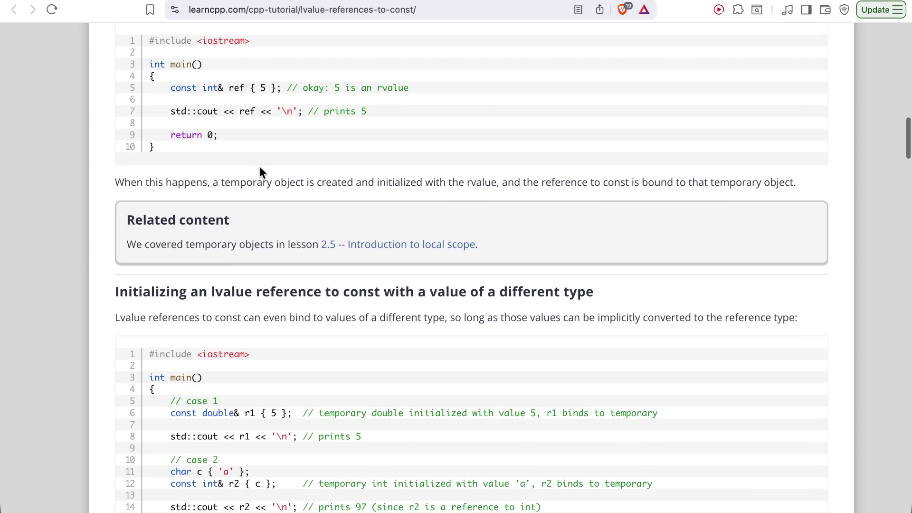
{"action": "scroll", "coordinate": [260, 169], "scroll_direction": "down", "scroll_amount": 7}
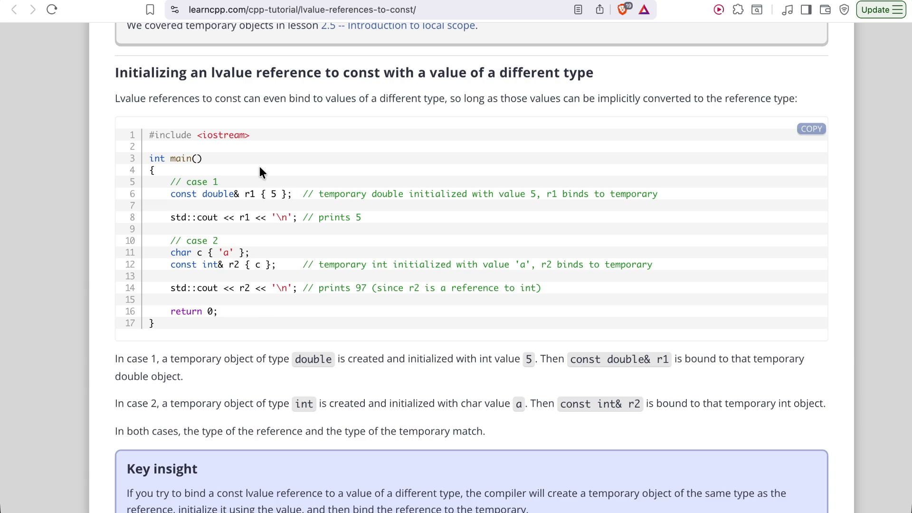
{"action": "left_click_drag", "start_coordinate": [185, 182], "coordinate": [249, 189]}
{"action": "scroll", "coordinate": [540, 417], "scroll_direction": "down", "scroll_amount": 3}
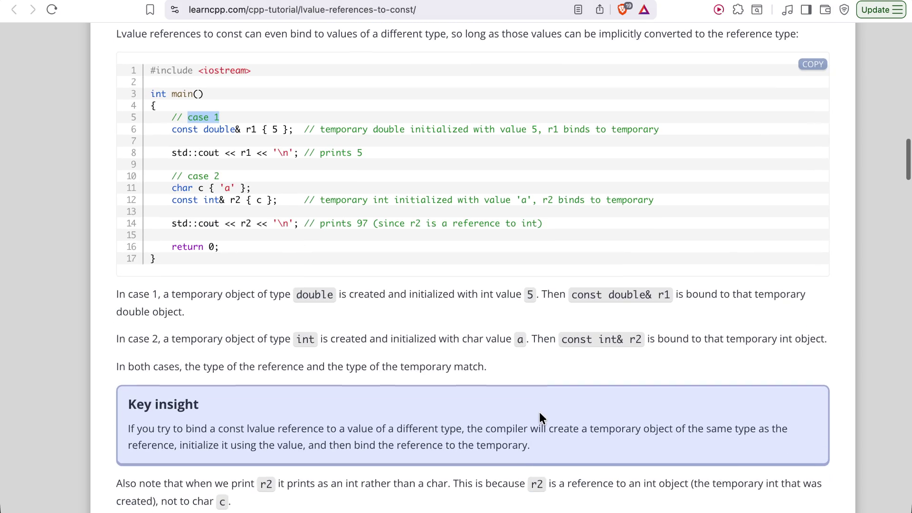
{"action": "scroll", "coordinate": [540, 413], "scroll_direction": "down", "scroll_amount": 3}
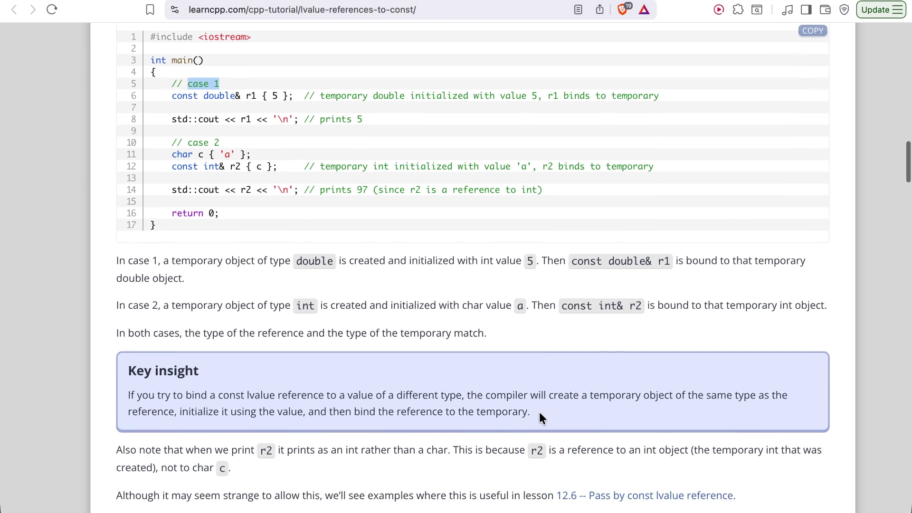
{"action": "scroll", "coordinate": [540, 415], "scroll_direction": "down", "scroll_amount": 1}
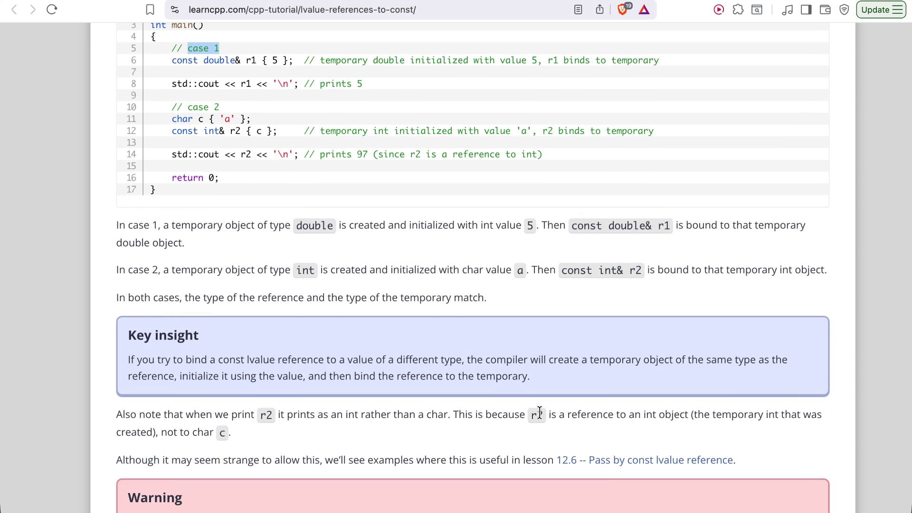
{"action": "scroll", "coordinate": [540, 412], "scroll_direction": "down", "scroll_amount": 10}
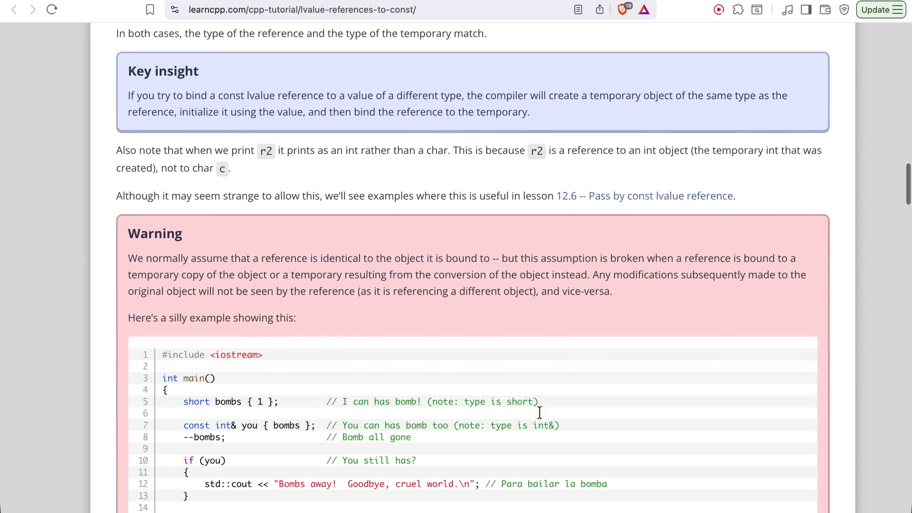
{"action": "scroll", "coordinate": [540, 412], "scroll_direction": "up", "scroll_amount": 12}
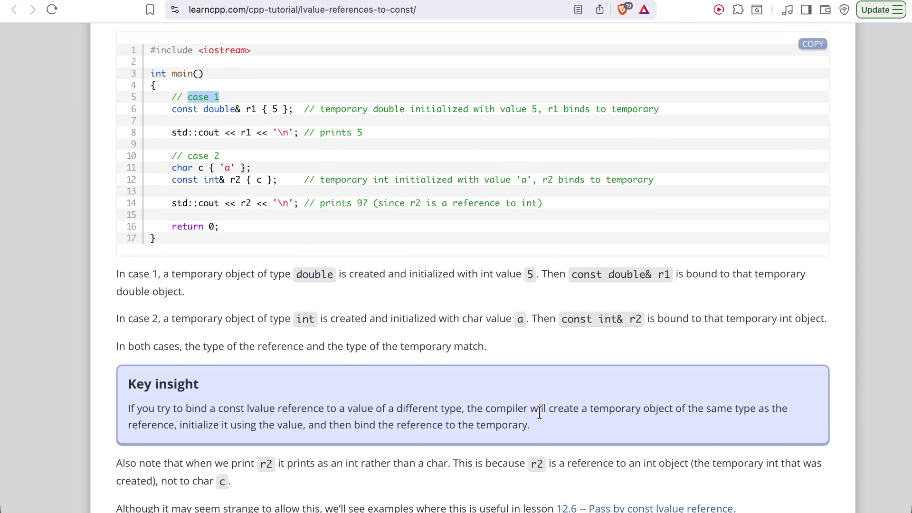
{"action": "scroll", "coordinate": [540, 412], "scroll_direction": "down", "scroll_amount": 7}
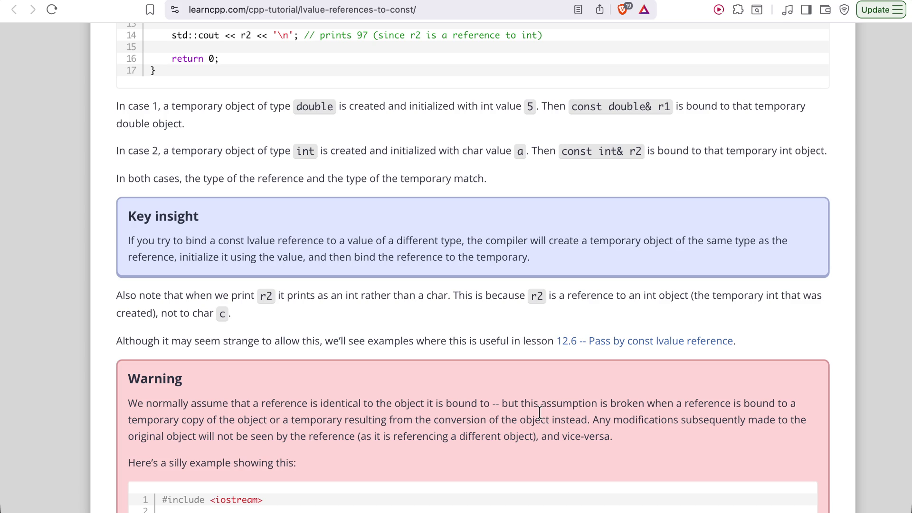
{"action": "scroll", "coordinate": [540, 412], "scroll_direction": "down", "scroll_amount": 5}
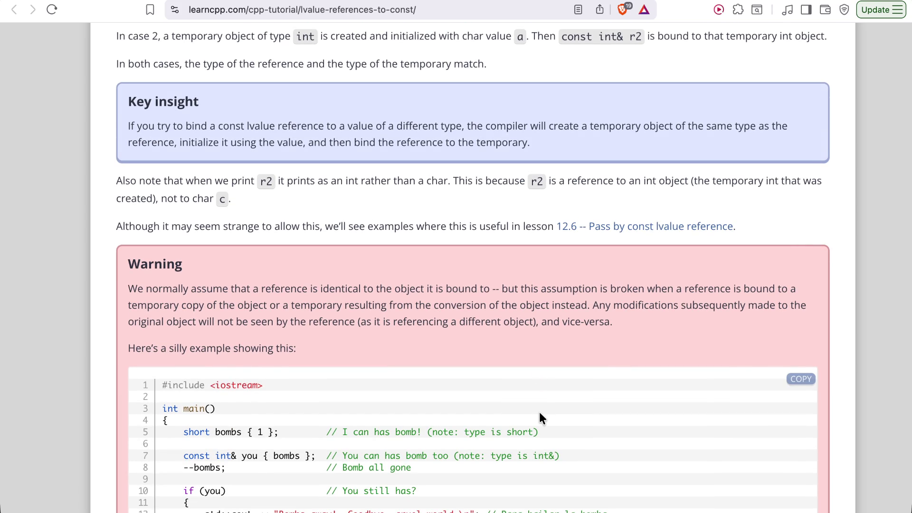
{"action": "scroll", "coordinate": [539, 418], "scroll_direction": "down", "scroll_amount": 8}
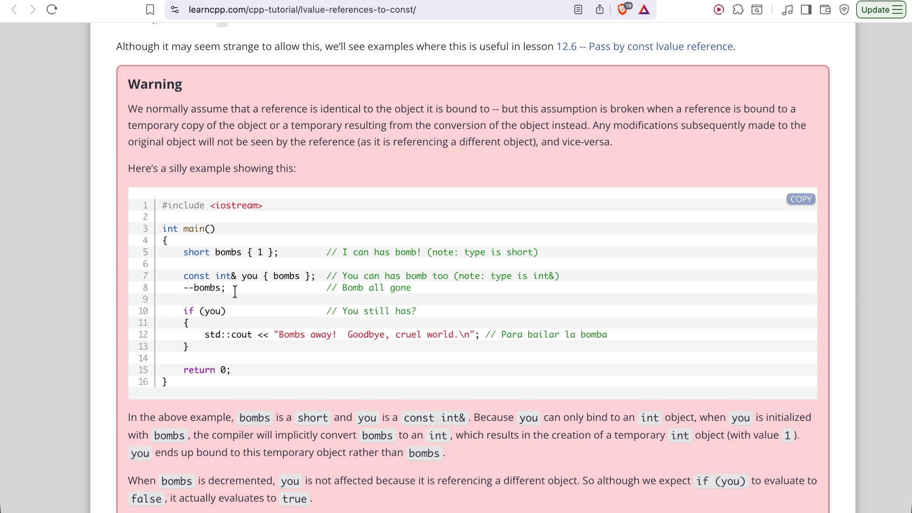
{"action": "scroll", "coordinate": [235, 292], "scroll_direction": "down", "scroll_amount": 1}
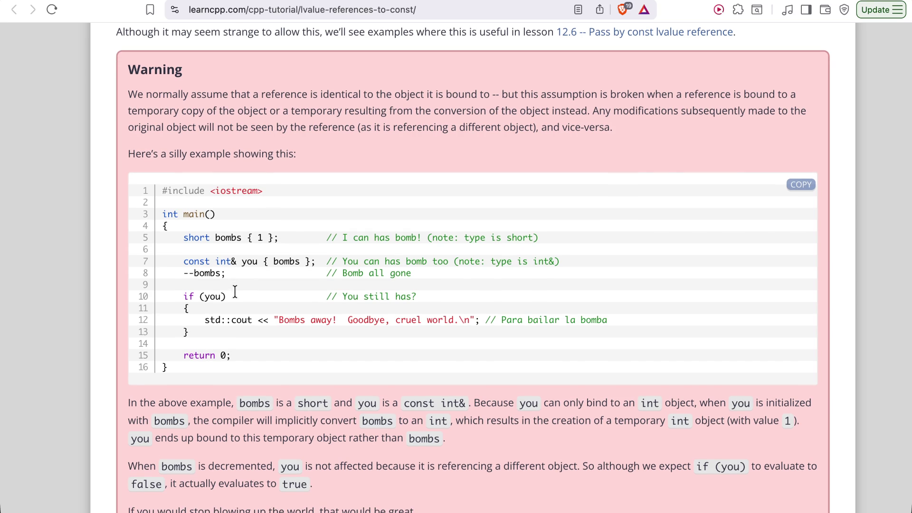
{"action": "scroll", "coordinate": [235, 291], "scroll_direction": "down", "scroll_amount": 1}
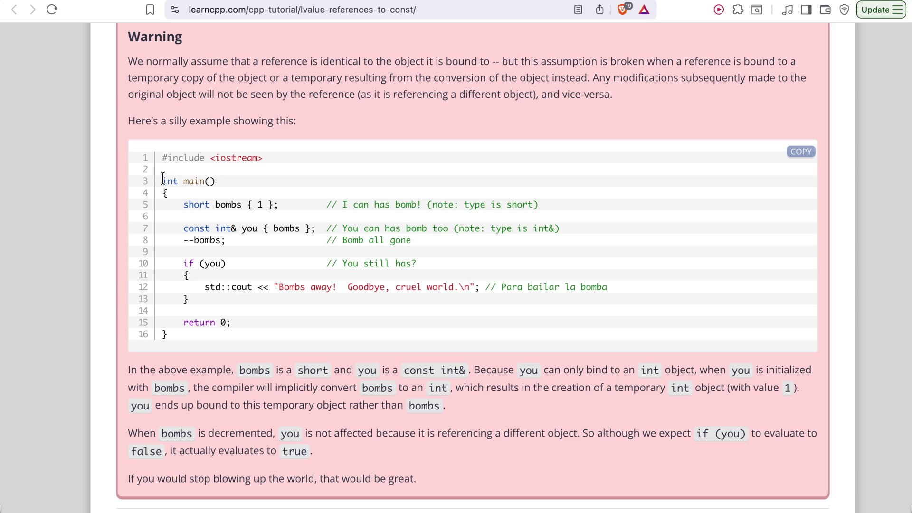
Replace main's code with short bombs {1}; and const int& you {bombs};
{"action": "key", "text": "ctrl+Tab"}
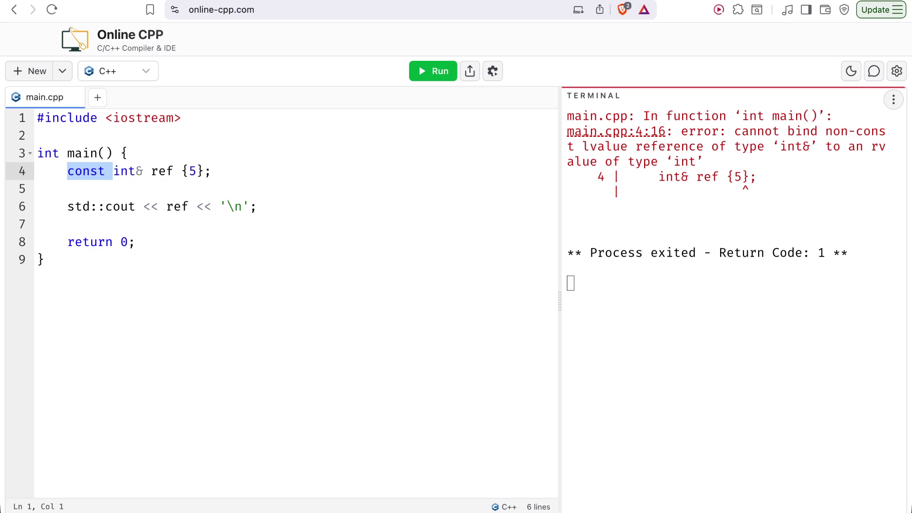
{"action": "left_click_drag", "start_coordinate": [213, 224], "coordinate": [67, 169]}
{"action": "type", "text": "short bombxs"}
{"action": "key", "text": "BackSpace"}
{"action": "key", "text": "BackSpace"}
{"action": "type", "text": "s {1};"}
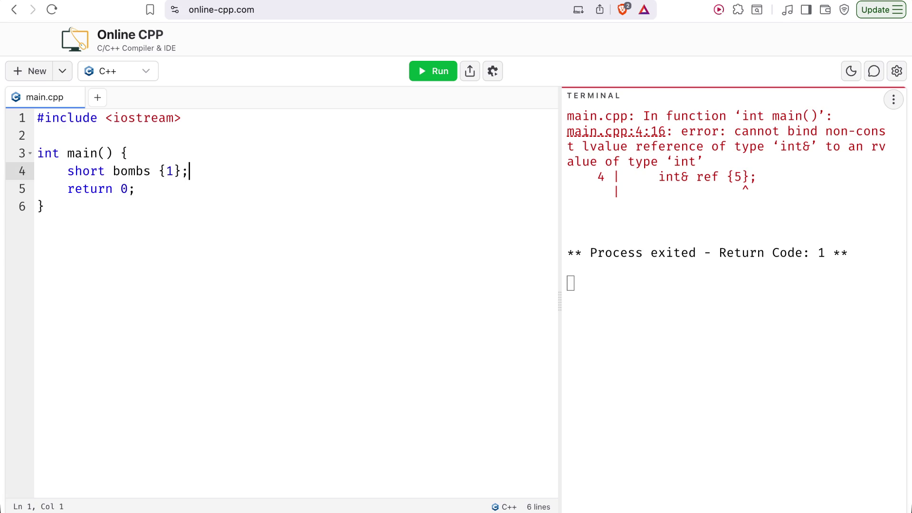
{"action": "key", "text": "Return"}
{"action": "key", "text": "Return"}
{"action": "key", "text": "Return"}
{"action": "left_click", "coordinate": [68, 206]}
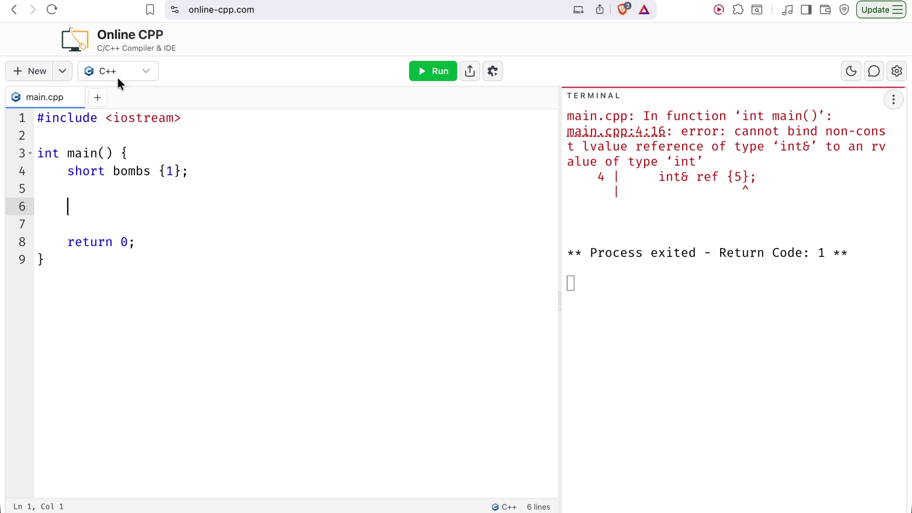
{"action": "type", "text": "const"}
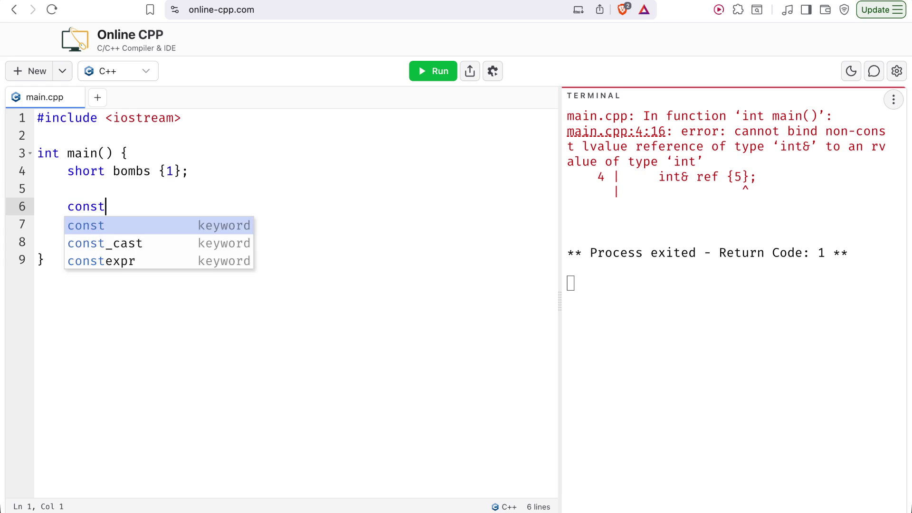
{"action": "type", "text": " int& you {bob"}
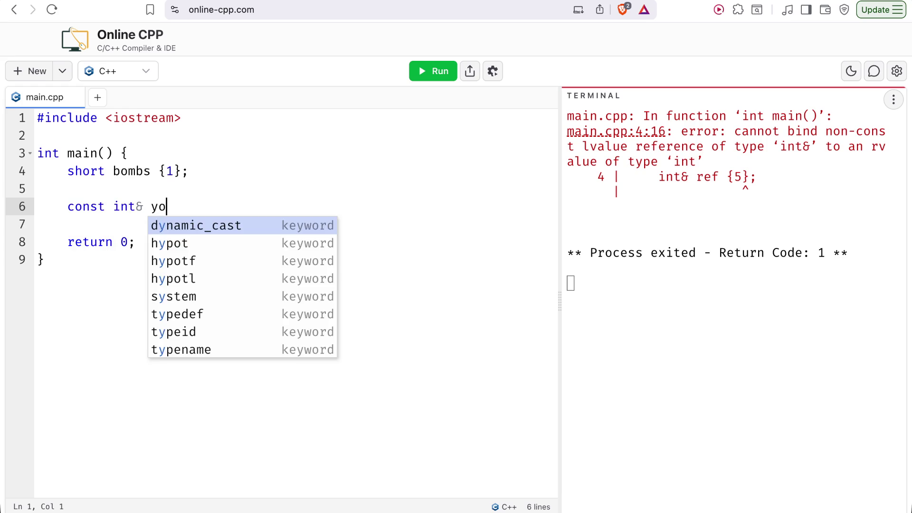
{"action": "key", "text": "BackSpace"}
{"action": "type", "text": "mb"}
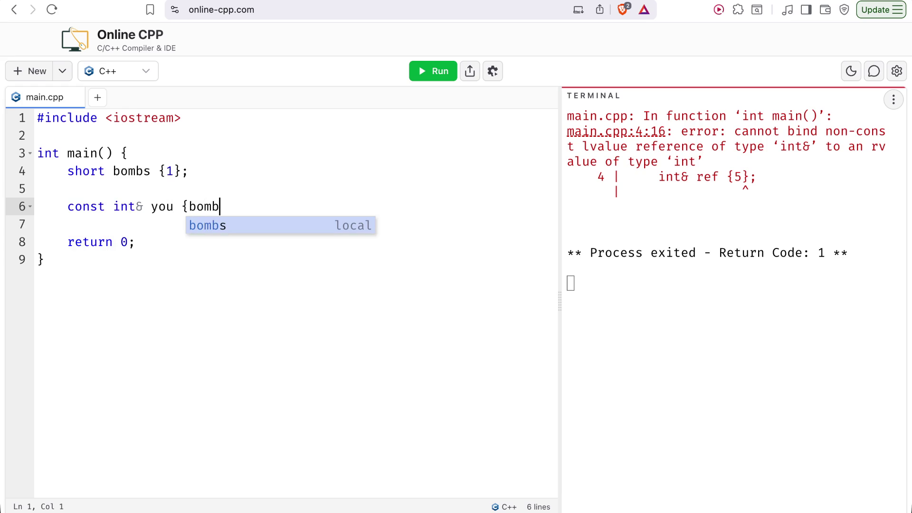
{"action": "key", "text": "Escape"}
{"action": "type", "text": "};"}
Add a --bombs; statement below the you declaration
{"action": "key", "text": "Return"}
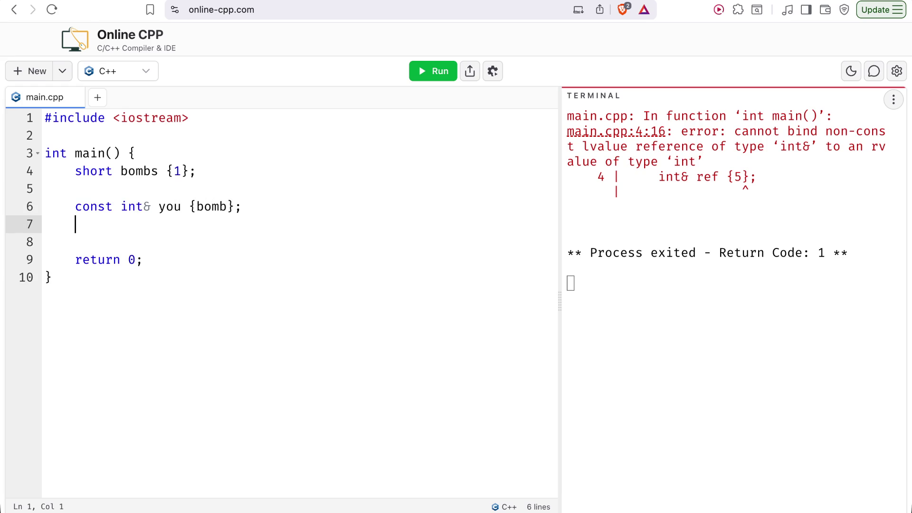
{"action": "type", "text": "--"}
{"action": "left_click", "coordinate": [227, 206]}
{"action": "type", "text": "s"}
{"action": "key", "text": "Down"}
{"action": "type", "text": "bombs"}
{"action": "type", "text": ";"}
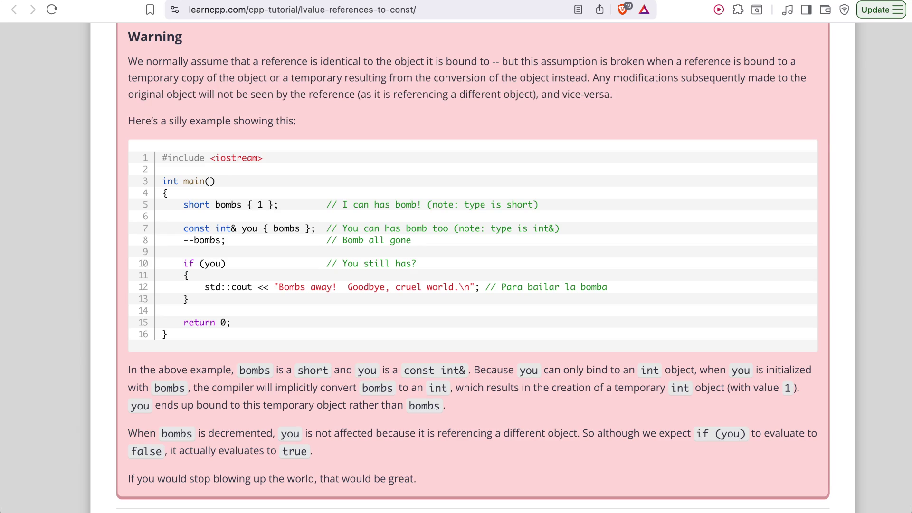
Add an if (you) block printing "Bombs away! Goodbye, cruel world.", fixing typos
{"action": "key", "text": "Return"}
{"action": "key", "text": "Return"}
{"action": "type", "text": "if (you) {}"}
{"action": "key", "text": "Left"}
{"action": "key", "text": "Return"}
{"action": "key", "text": "Down"}
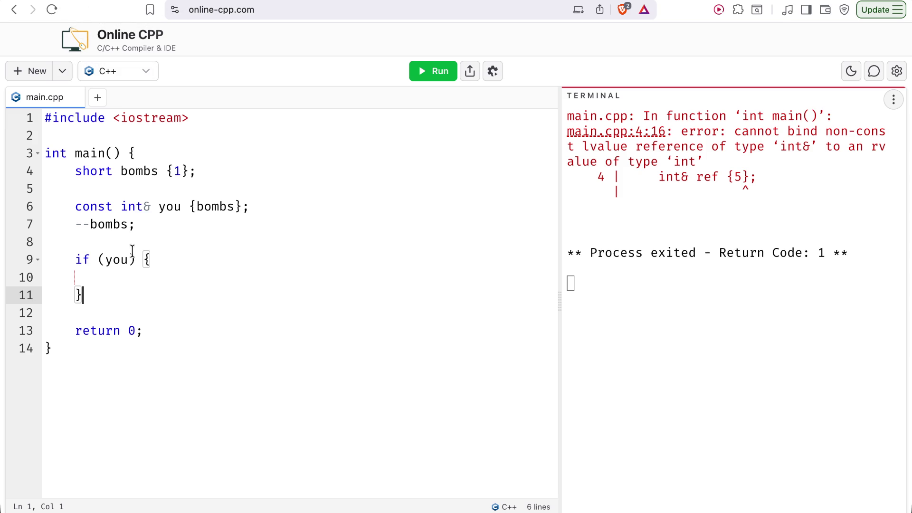
{"action": "type", "text": "std::cout << "}
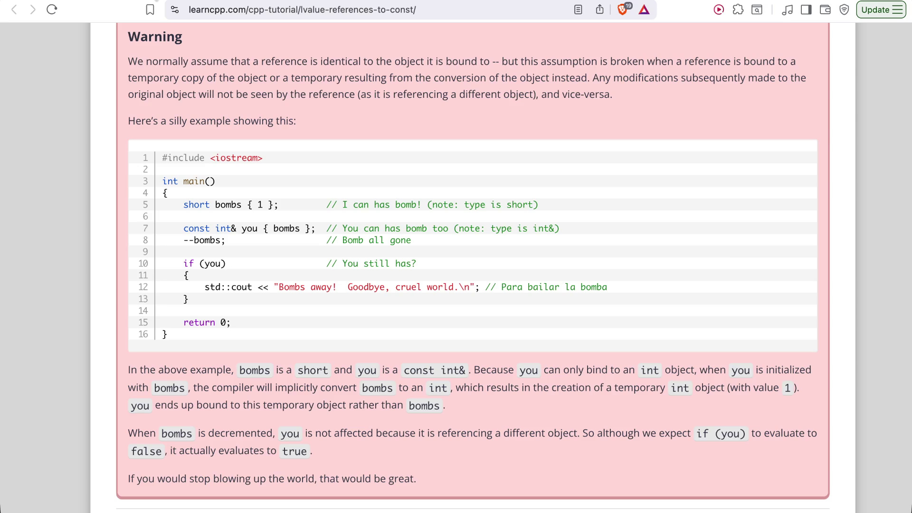
{"action": "type", "text": "\"Bombs away"}
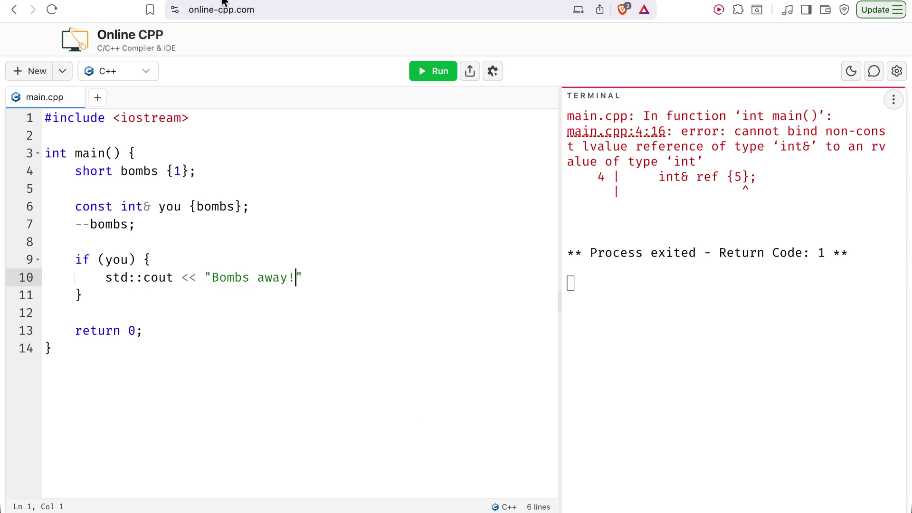
{"action": "type", "text": "! Goodb"}
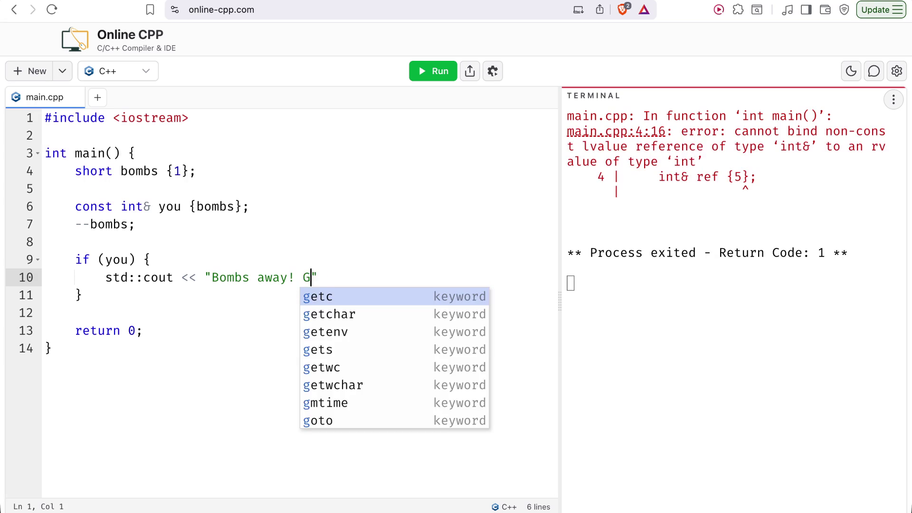
{"action": "type", "text": "ye curel w"}
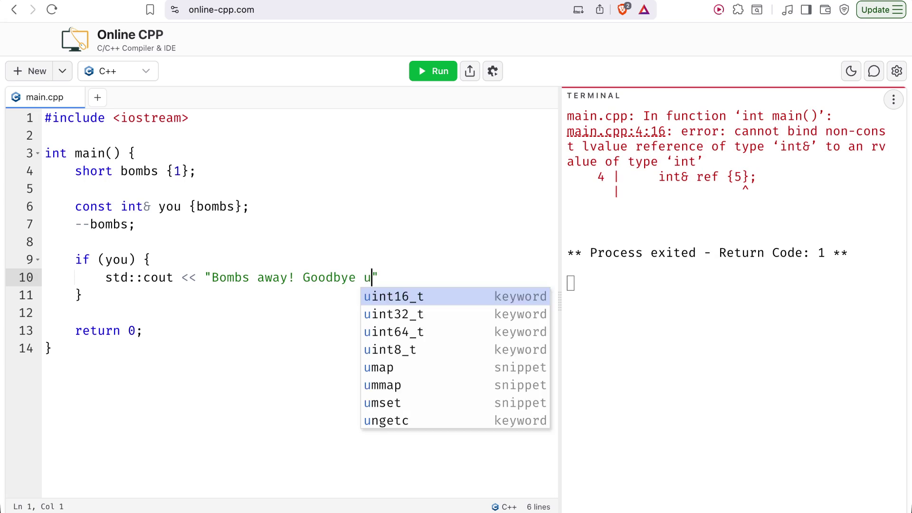
{"action": "key", "text": "BackSpace"}
{"action": "key", "text": "BackSpace"}
{"action": "key", "text": "BackSpace"}
{"action": "type", "text": "ruel world"}
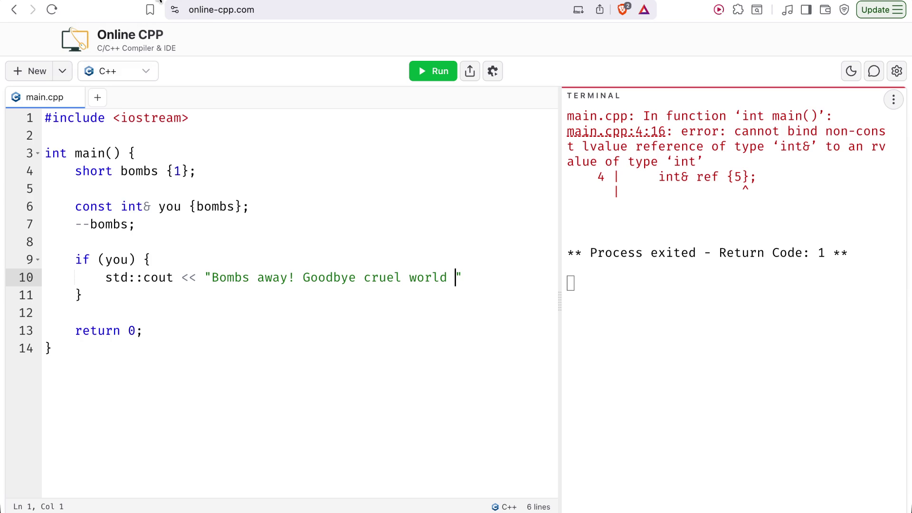
{"action": "key", "text": "BackSpace"}
{"action": "key", "text": "BackSpace"}
{"action": "key", "text": "BackSpace"}
{"action": "key", "text": "BackSpace"}
{"action": "key", "text": "BackSpace"}
{"action": "key", "text": "BackSpace"}
{"action": "type", "text": ", crue"}
{"action": "type", "text": "l world"}
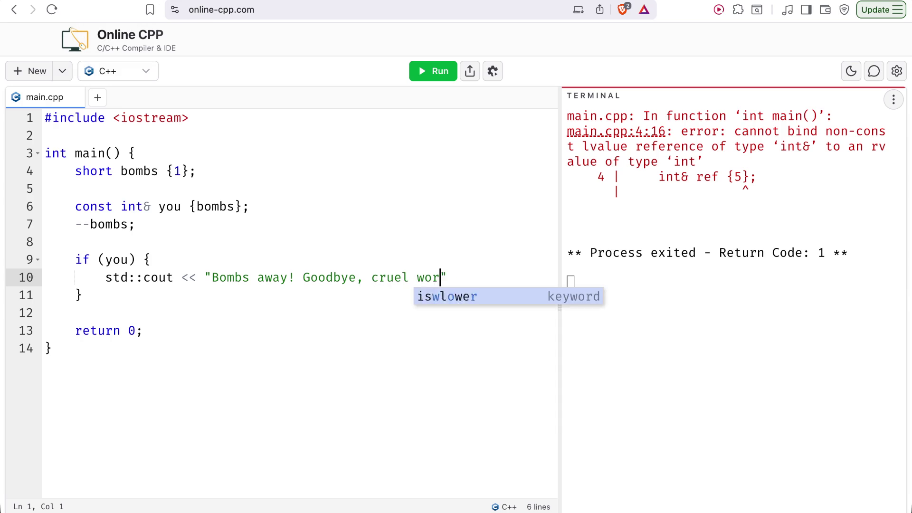
{"action": "type", "text": ". \";"}
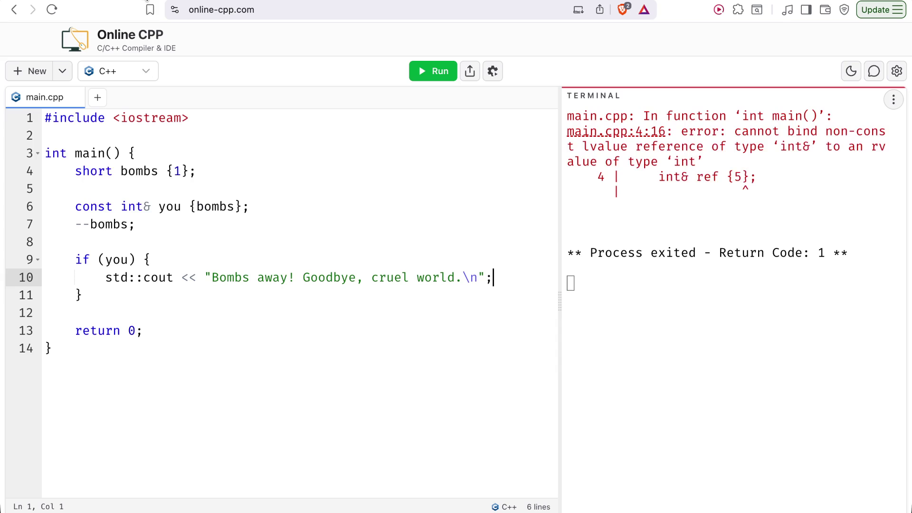
{"action": "left_click", "coordinate": [164, 328]}
Run the bombs example, then delete const on line 6 and run again to see the error
{"action": "left_click", "coordinate": [438, 71]}
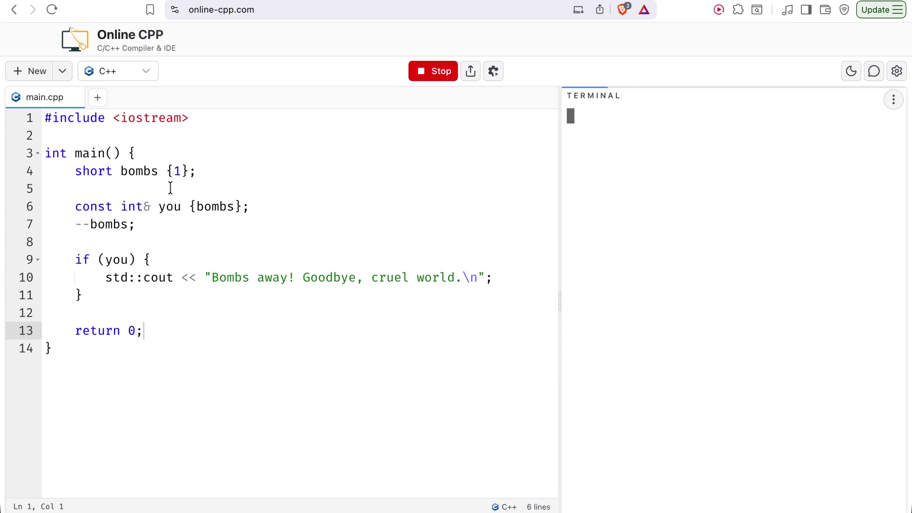
{"action": "left_click", "coordinate": [122, 207]}
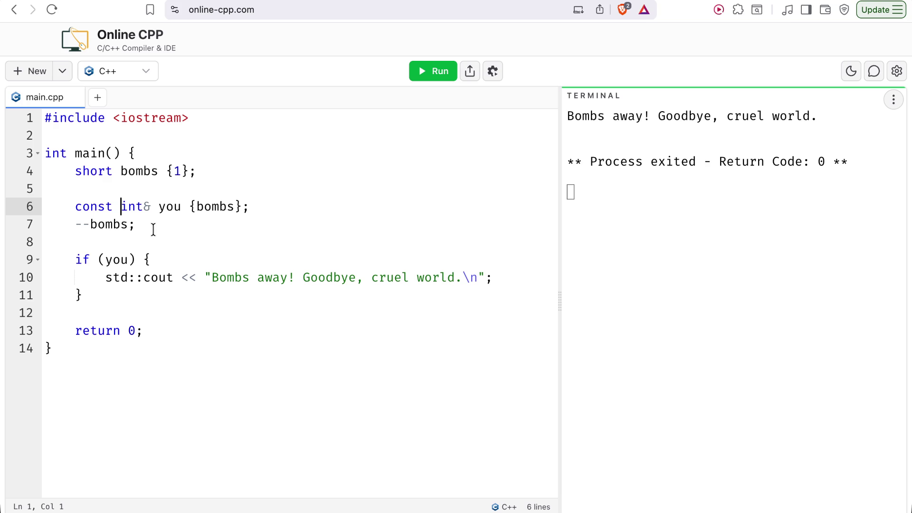
{"action": "key", "text": "BackSpace"}
{"action": "key", "text": "BackSpace"}
{"action": "key", "text": "BackSpace"}
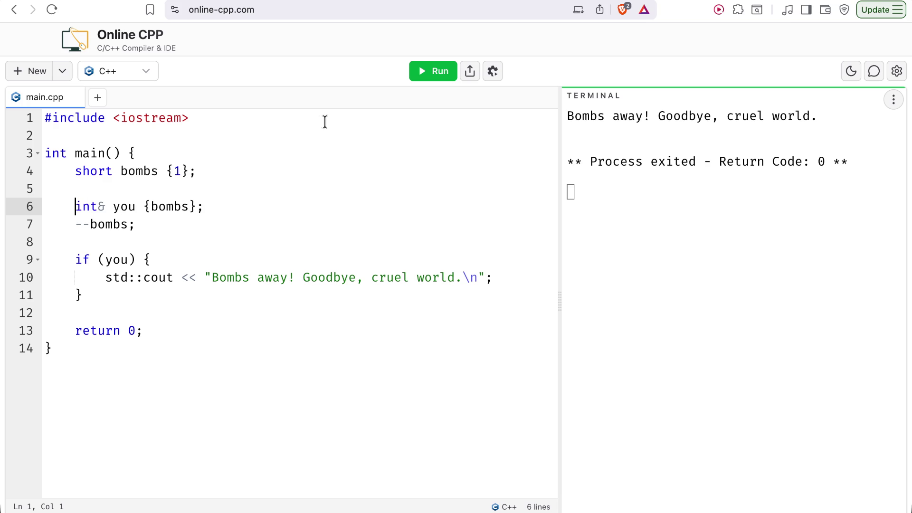
{"action": "left_click", "coordinate": [431, 71]}
Undo to restore const, rerun successfully, and return to the matching lesson example
{"action": "left_click", "coordinate": [114, 200]}
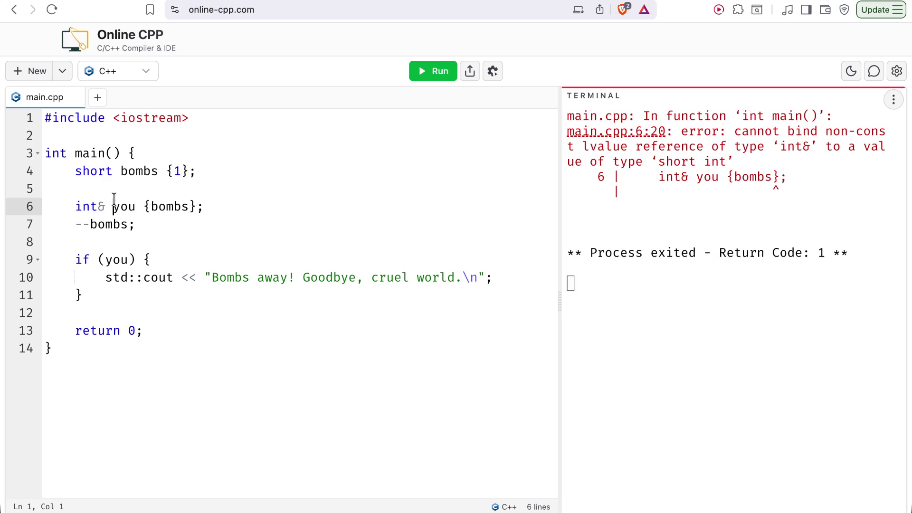
{"action": "key", "text": "super+z"}
{"action": "left_click", "coordinate": [437, 73]}
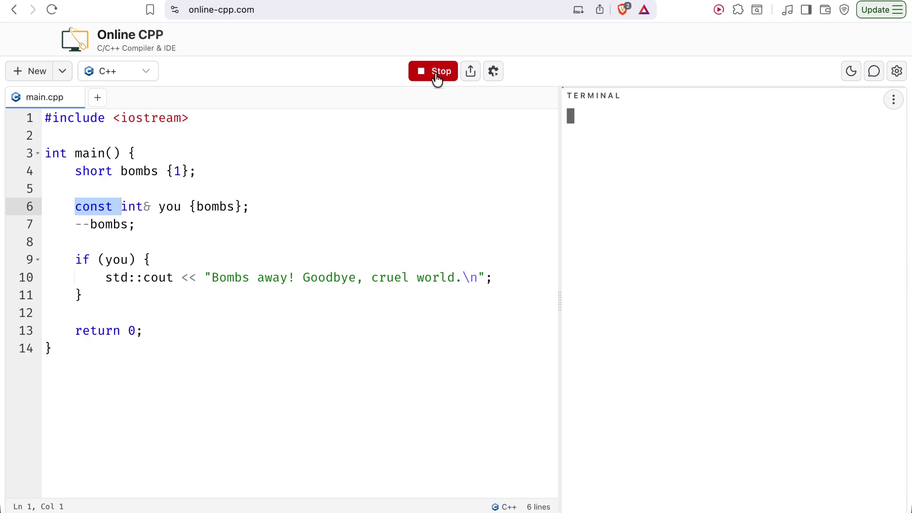
{"action": "left_click", "coordinate": [288, 215]}
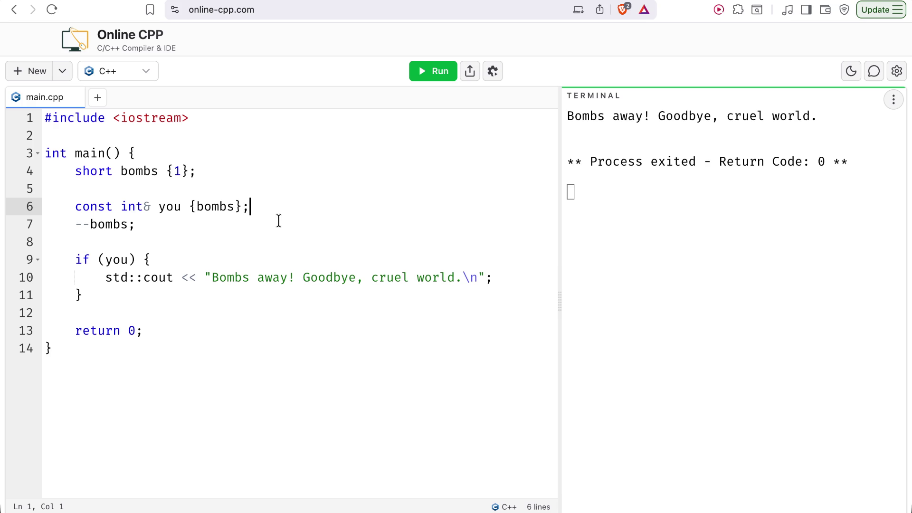
{"action": "key", "text": "ctrl+Tab"}
{"action": "scroll", "coordinate": [303, 233], "scroll_direction": "down", "scroll_amount": 6}
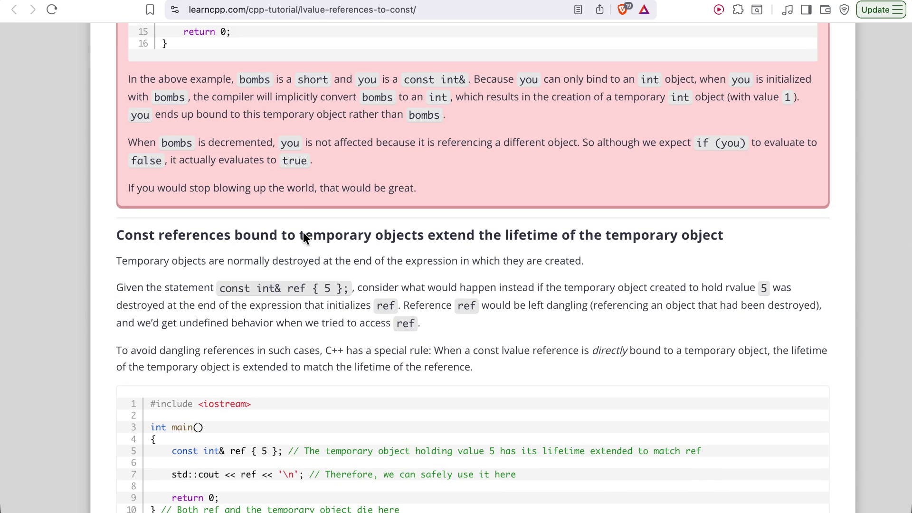
Scroll the lesson to the section on const references extending temporary objects' lifetime
{"action": "scroll", "coordinate": [303, 232], "scroll_direction": "down", "scroll_amount": 1}
{"action": "scroll", "coordinate": [303, 233], "scroll_direction": "down", "scroll_amount": 3}
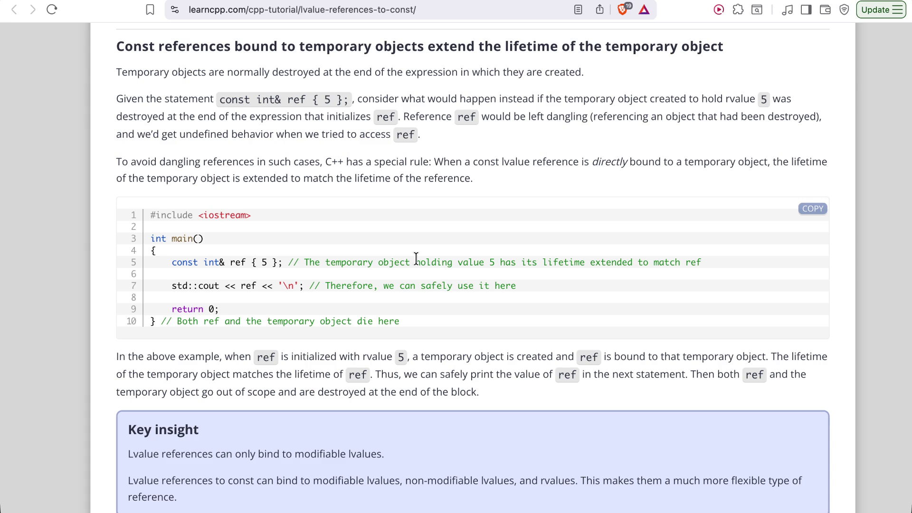
Scroll past Key insight, For advanced readers and Constexpr lvalue references to the 223 comments
{"action": "scroll", "coordinate": [416, 259], "scroll_direction": "down", "scroll_amount": 1}
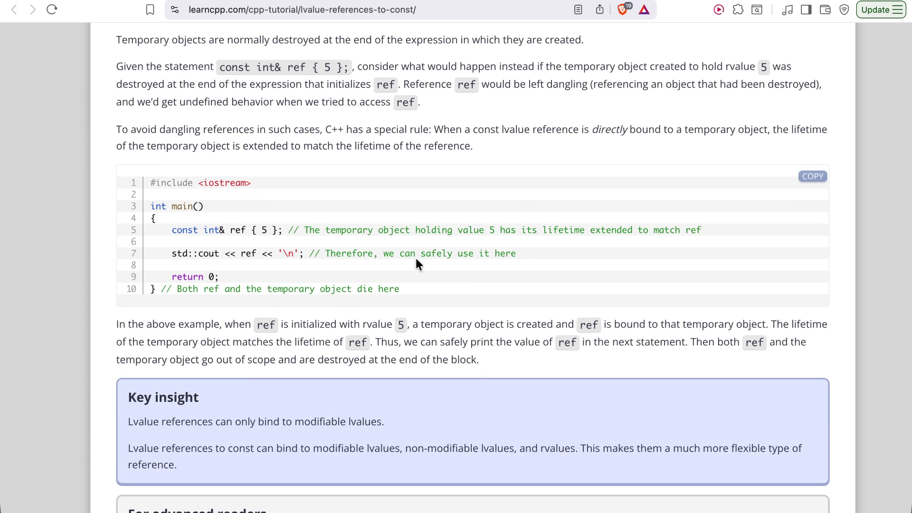
{"action": "scroll", "coordinate": [417, 259], "scroll_direction": "down", "scroll_amount": 1}
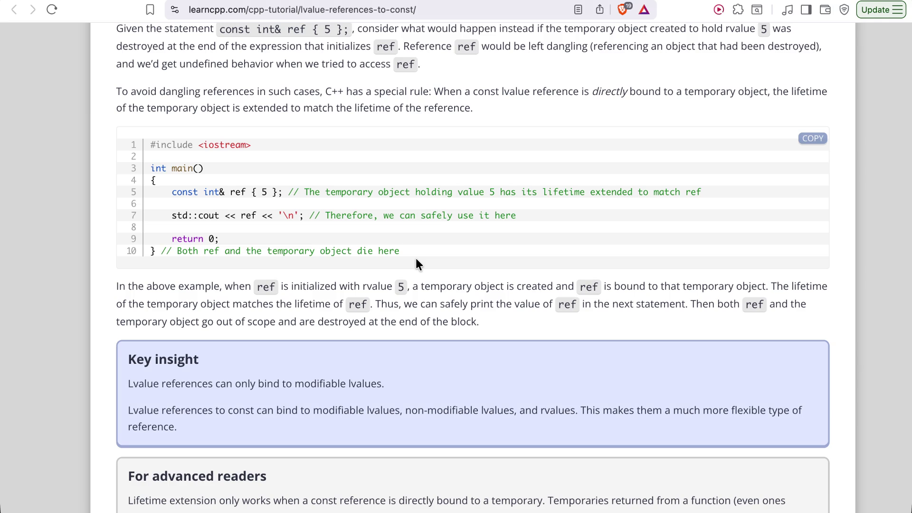
{"action": "scroll", "coordinate": [415, 258], "scroll_direction": "down", "scroll_amount": 1}
{"action": "scroll", "coordinate": [414, 261], "scroll_direction": "down", "scroll_amount": 1}
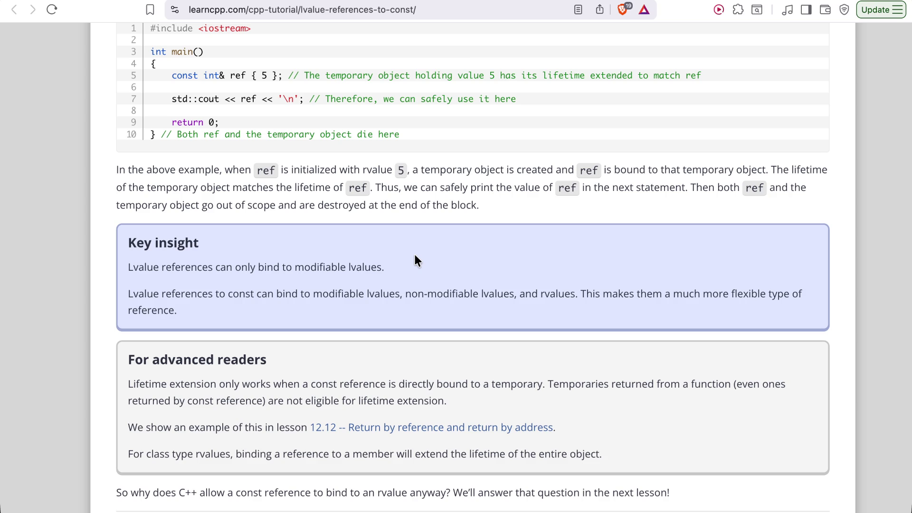
{"action": "scroll", "coordinate": [458, 253], "scroll_direction": "down", "scroll_amount": 1}
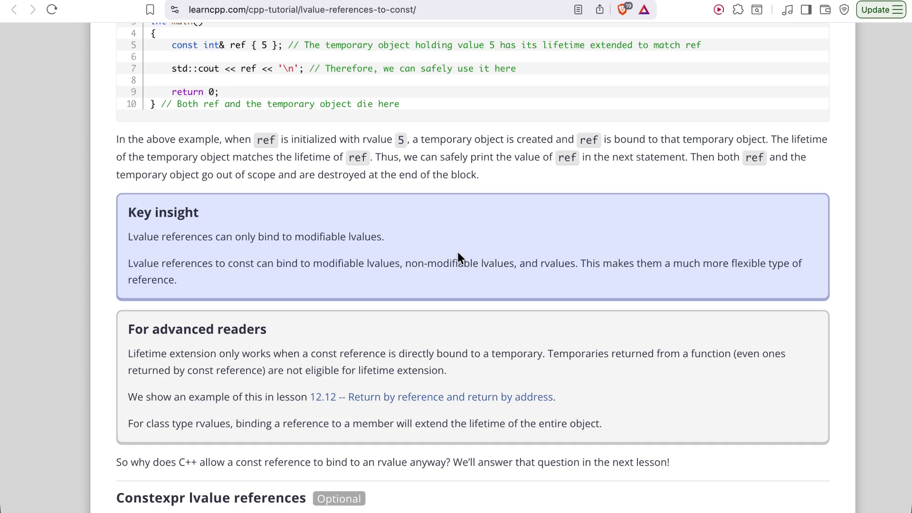
{"action": "scroll", "coordinate": [458, 257], "scroll_direction": "down", "scroll_amount": 3}
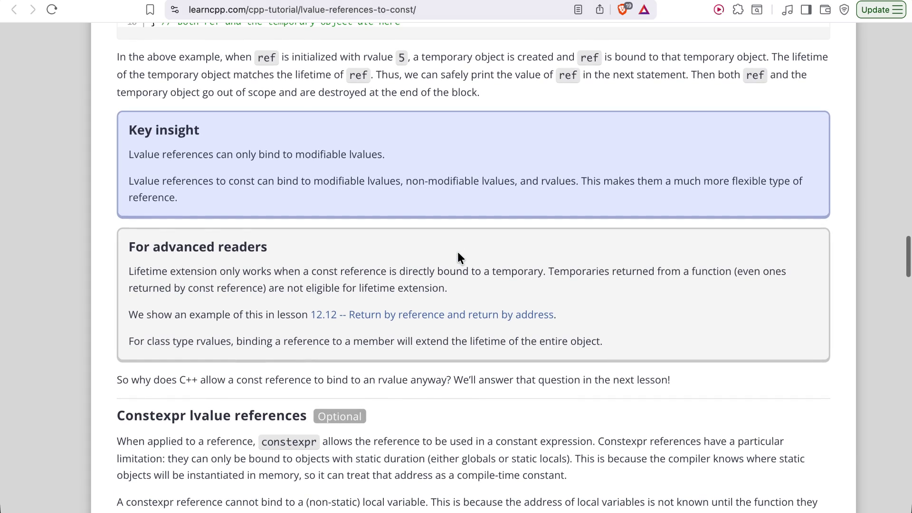
{"action": "scroll", "coordinate": [457, 252], "scroll_direction": "down", "scroll_amount": 1}
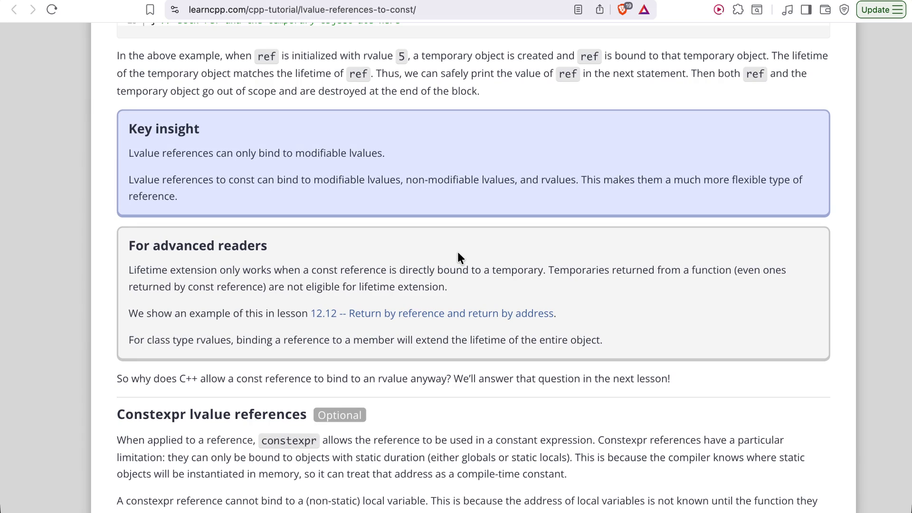
{"action": "scroll", "coordinate": [458, 251], "scroll_direction": "down", "scroll_amount": 5}
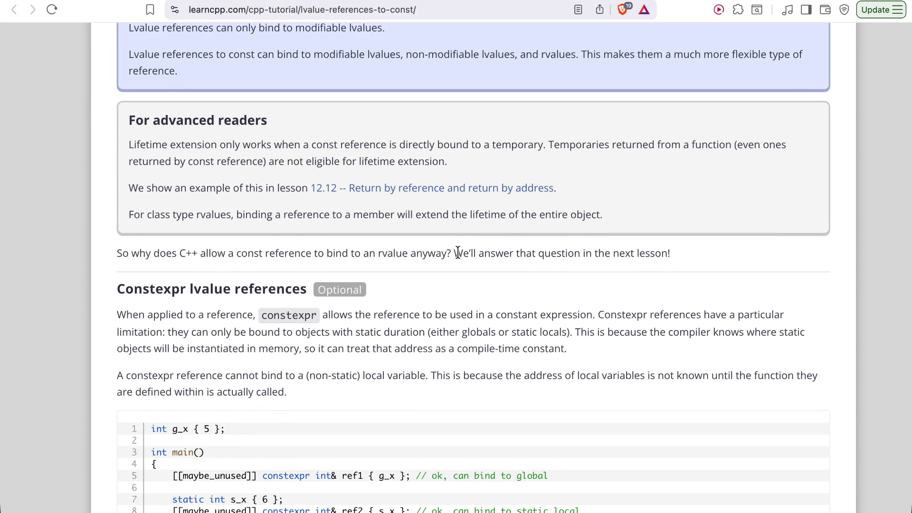
{"action": "scroll", "coordinate": [457, 252], "scroll_direction": "down", "scroll_amount": 4}
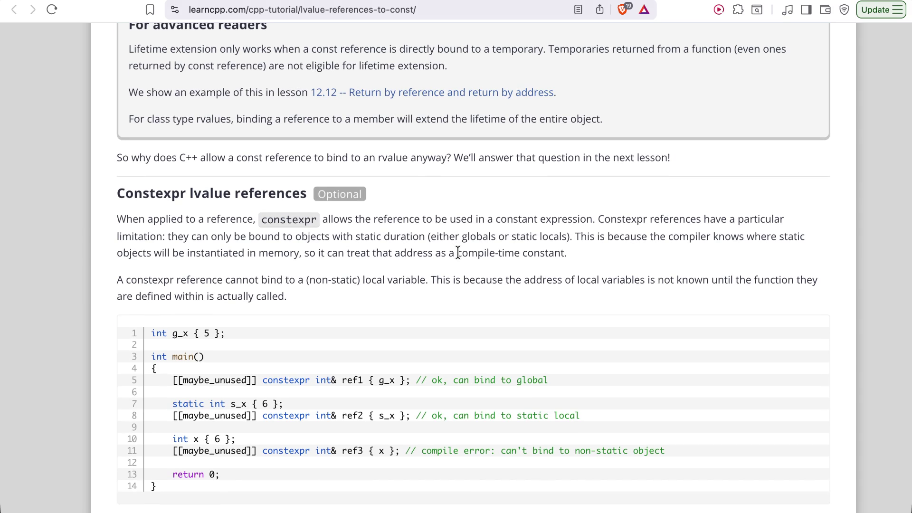
{"action": "scroll", "coordinate": [458, 251], "scroll_direction": "down", "scroll_amount": 12}
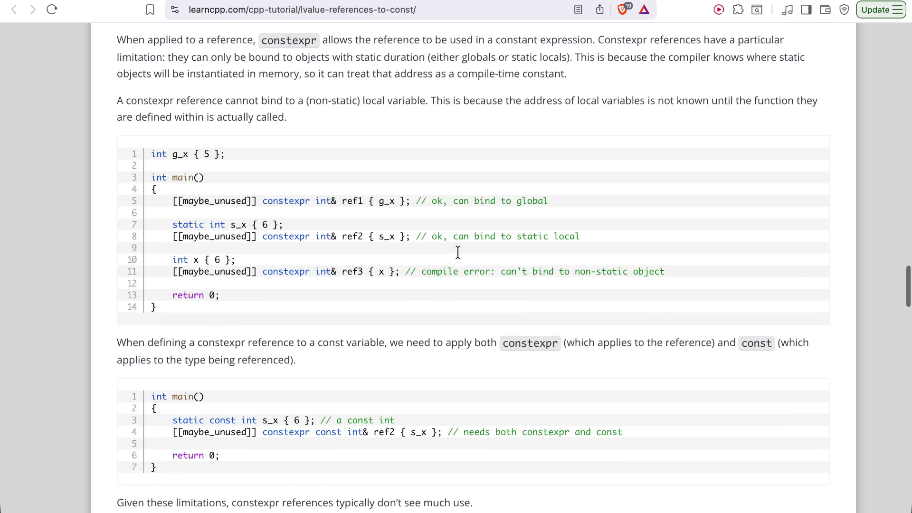
{"action": "scroll", "coordinate": [457, 258], "scroll_direction": "up", "scroll_amount": 6}
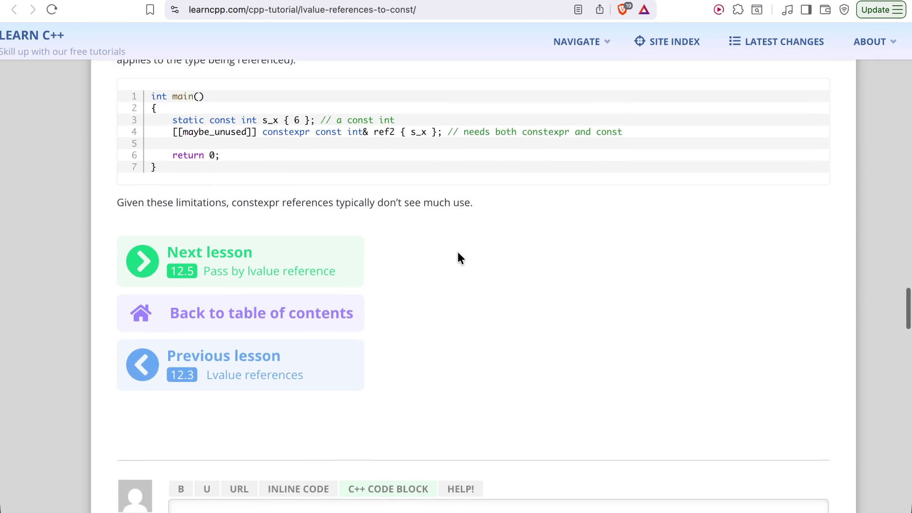
{"action": "scroll", "coordinate": [459, 258], "scroll_direction": "up", "scroll_amount": 2}
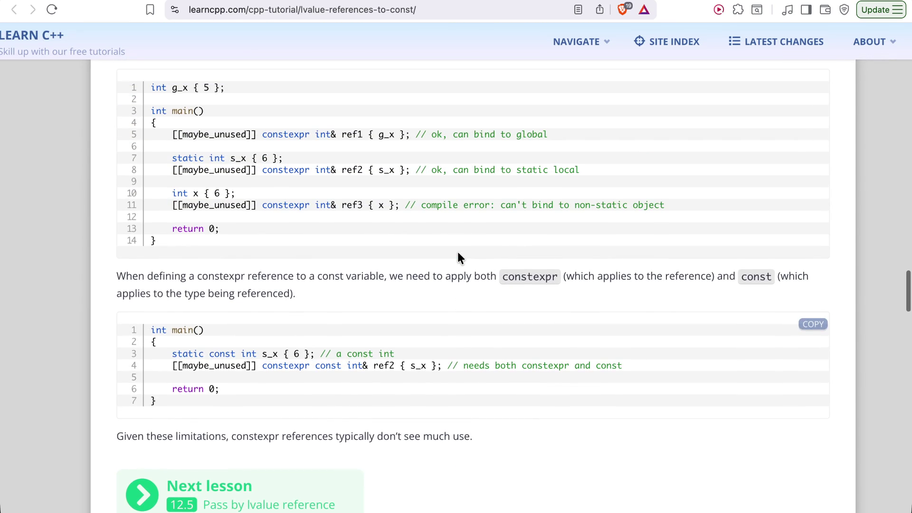
{"action": "scroll", "coordinate": [457, 258], "scroll_direction": "down", "scroll_amount": 15}
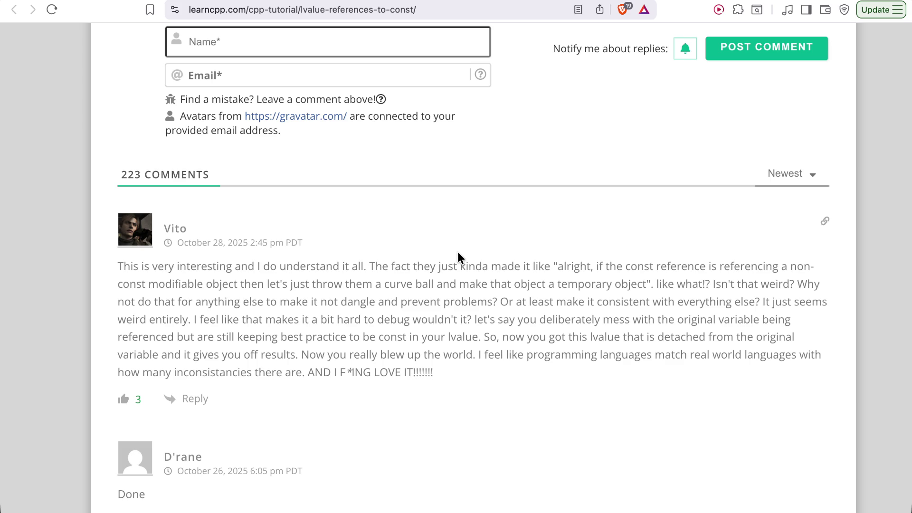
{"action": "scroll", "coordinate": [458, 252], "scroll_direction": "down", "scroll_amount": 1}
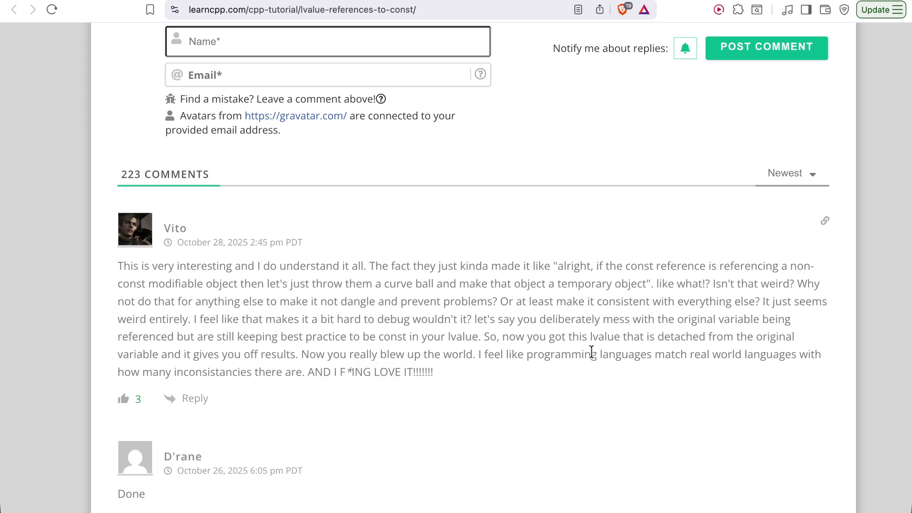
{"action": "scroll", "coordinate": [592, 351], "scroll_direction": "down", "scroll_amount": 5}
{"action": "scroll", "coordinate": [592, 353], "scroll_direction": "down", "scroll_amount": 3}
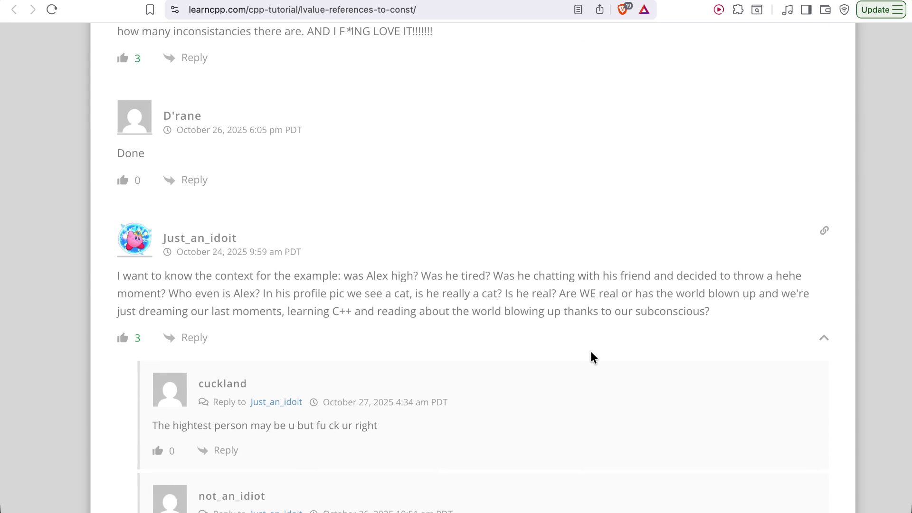
{"action": "scroll", "coordinate": [591, 352], "scroll_direction": "down", "scroll_amount": 1}
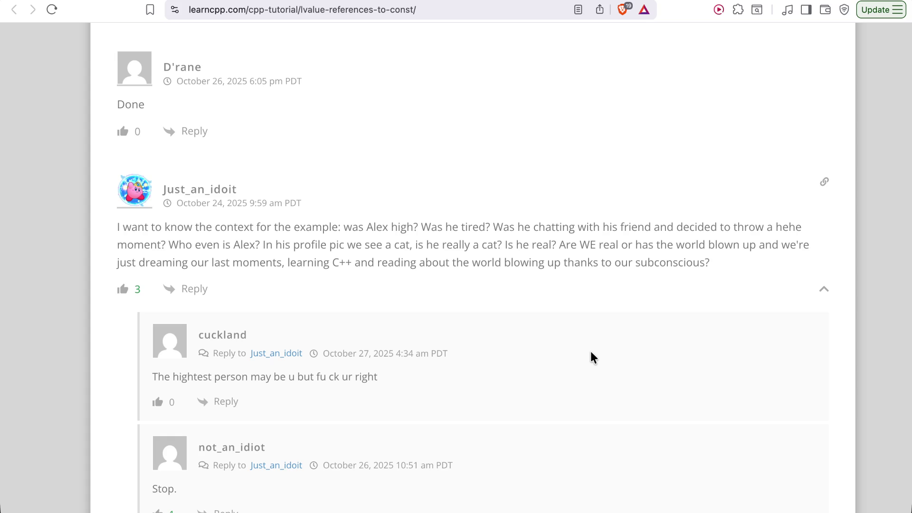
{"action": "scroll", "coordinate": [591, 351], "scroll_direction": "down", "scroll_amount": 1}
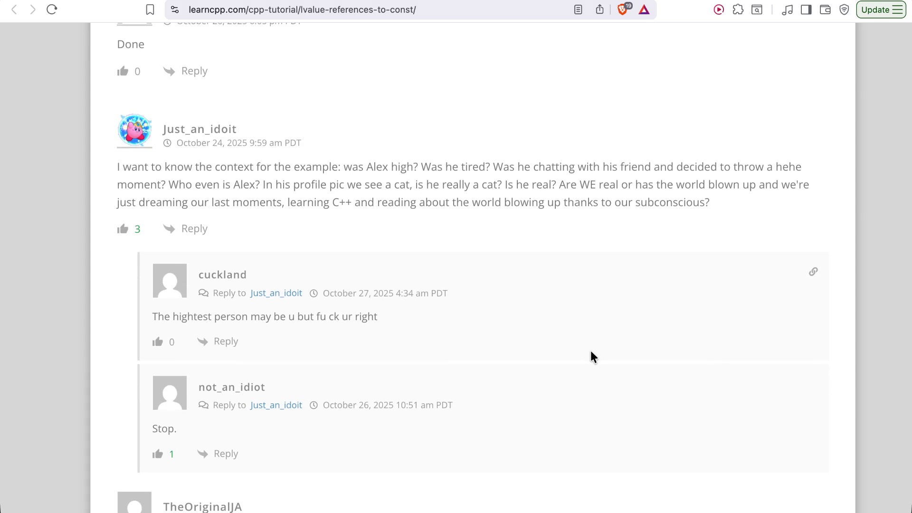
{"action": "scroll", "coordinate": [591, 352], "scroll_direction": "down", "scroll_amount": 3}
{"action": "scroll", "coordinate": [591, 352], "scroll_direction": "down", "scroll_amount": 2}
{"action": "scroll", "coordinate": [591, 352], "scroll_direction": "down", "scroll_amount": 1}
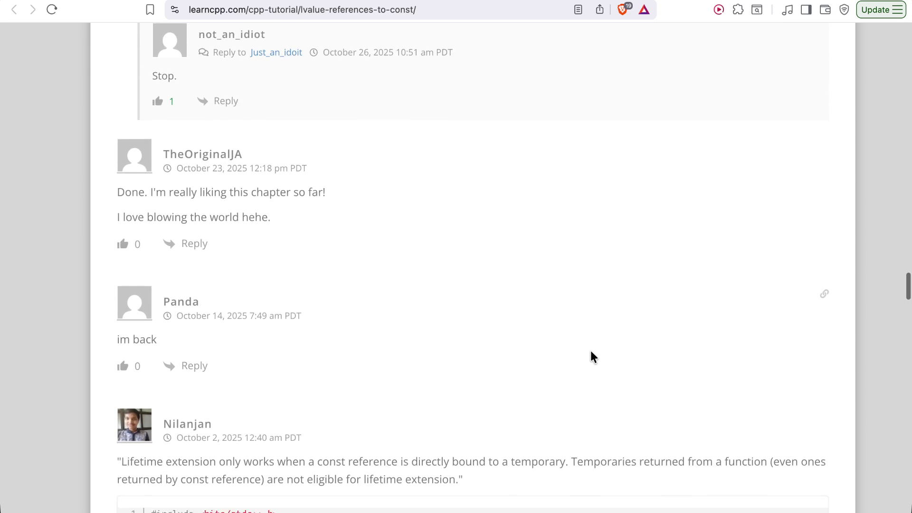
{"action": "scroll", "coordinate": [591, 355], "scroll_direction": "down", "scroll_amount": 3}
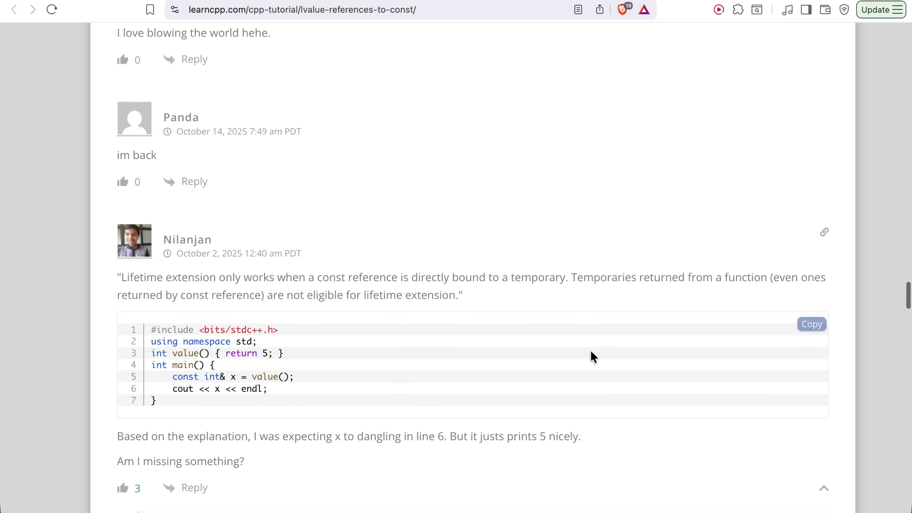
{"action": "scroll", "coordinate": [591, 352], "scroll_direction": "down", "scroll_amount": 2}
{"action": "scroll", "coordinate": [591, 354], "scroll_direction": "down", "scroll_amount": 9}
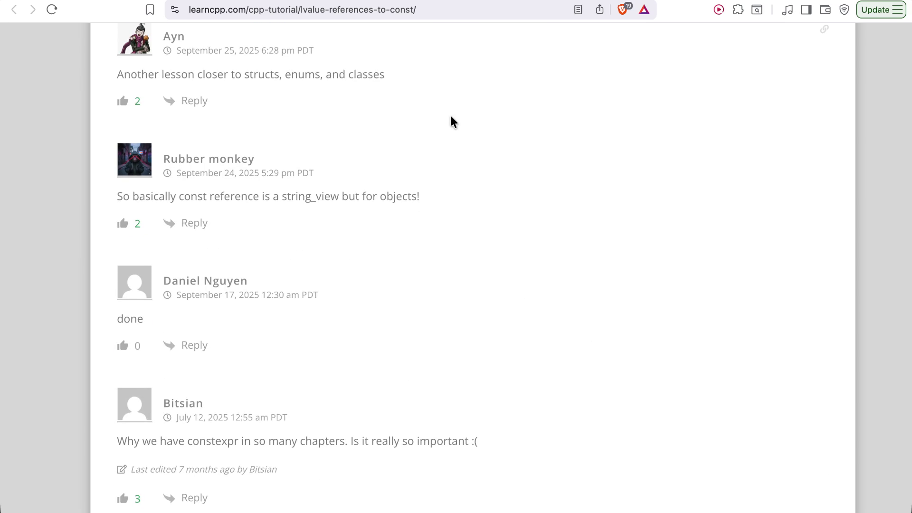
{"action": "scroll", "coordinate": [452, 119], "scroll_direction": "up", "scroll_amount": 2}
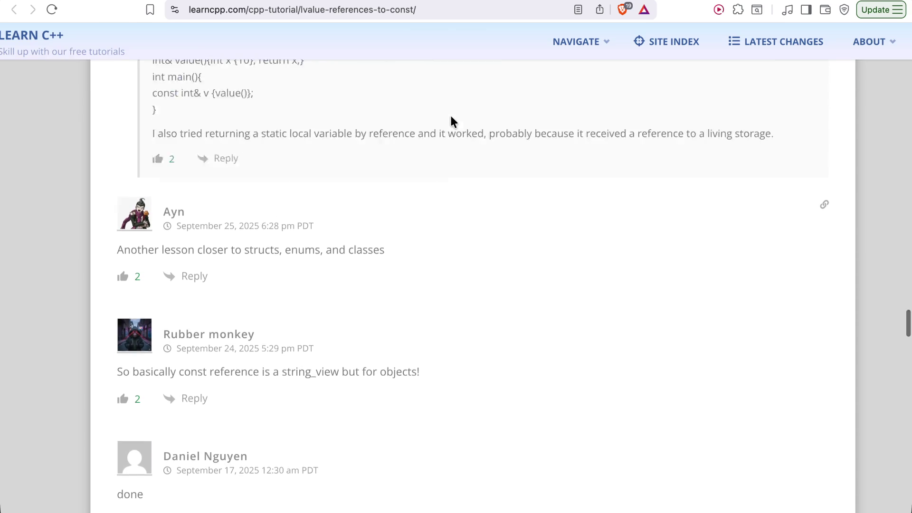
{"action": "scroll", "coordinate": [450, 122], "scroll_direction": "up", "scroll_amount": 5}
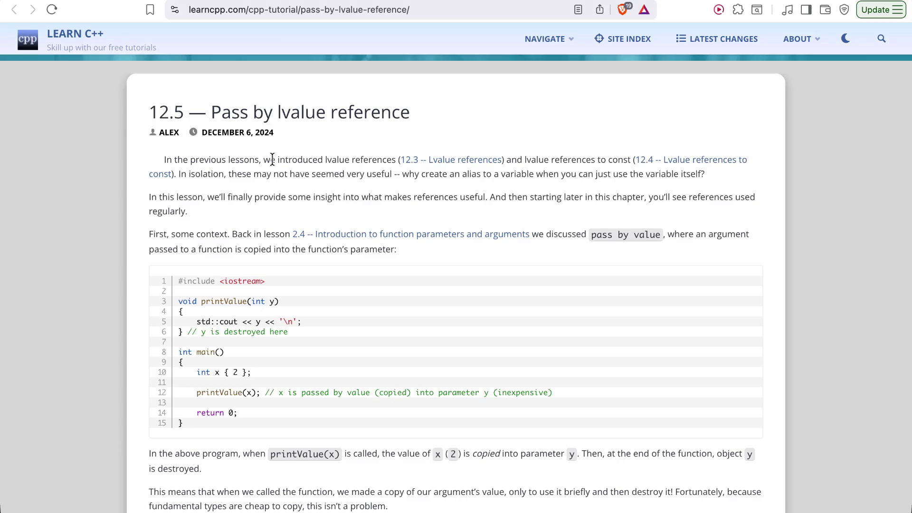
Show the 12.5 Pass by lvalue reference lesson at normal zoom on its printValue example
{"action": "scroll", "coordinate": [273, 165], "scroll_direction": "up", "scroll_amount": 2}
{"action": "scroll", "coordinate": [273, 165], "scroll_direction": "up", "scroll_amount": 1}
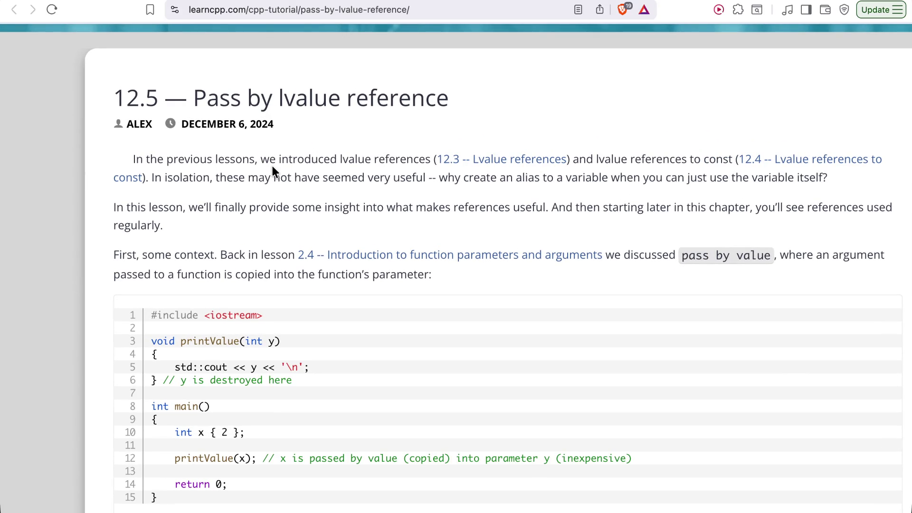
{"action": "scroll", "coordinate": [126, 215], "scroll_direction": "down", "scroll_amount": 5}
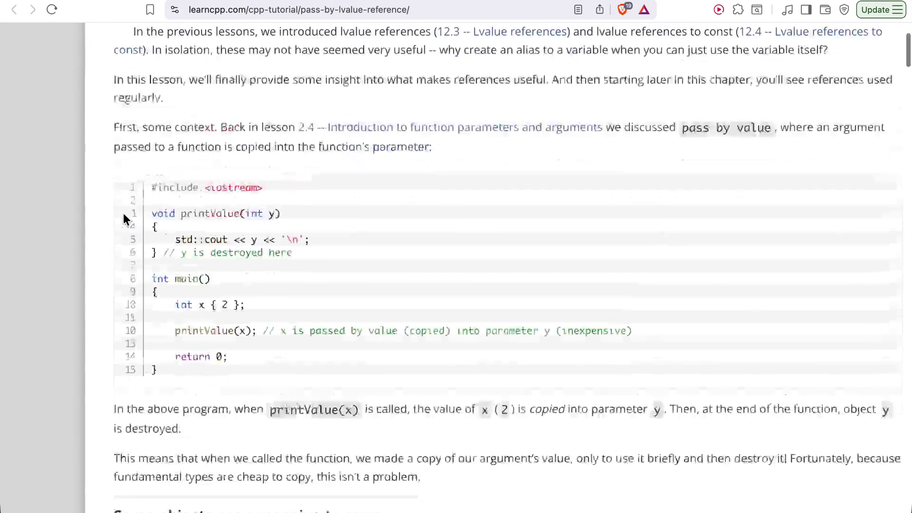
{"action": "scroll", "coordinate": [123, 216], "scroll_direction": "up", "scroll_amount": 5}
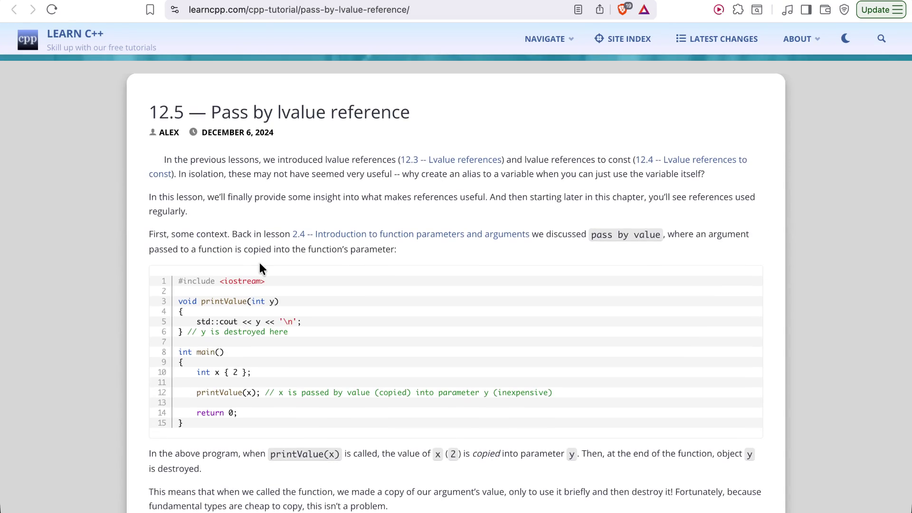
{"action": "scroll", "coordinate": [259, 261], "scroll_direction": "up", "scroll_amount": 1}
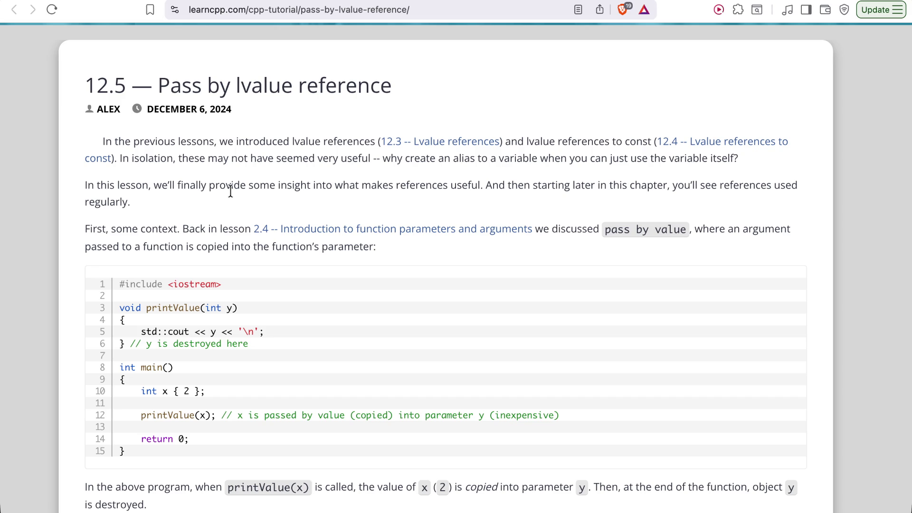
{"action": "scroll", "coordinate": [331, 195], "scroll_direction": "down", "scroll_amount": 2}
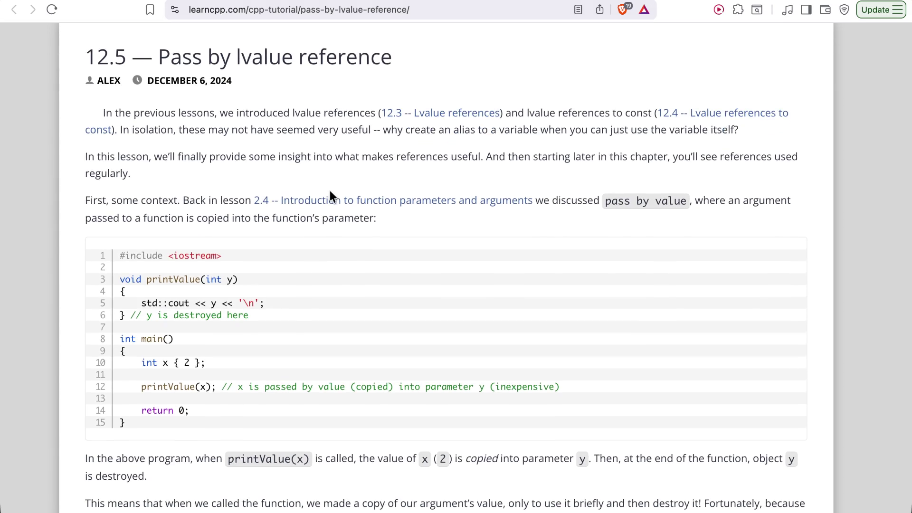
{"action": "scroll", "coordinate": [330, 195], "scroll_direction": "down", "scroll_amount": 1}
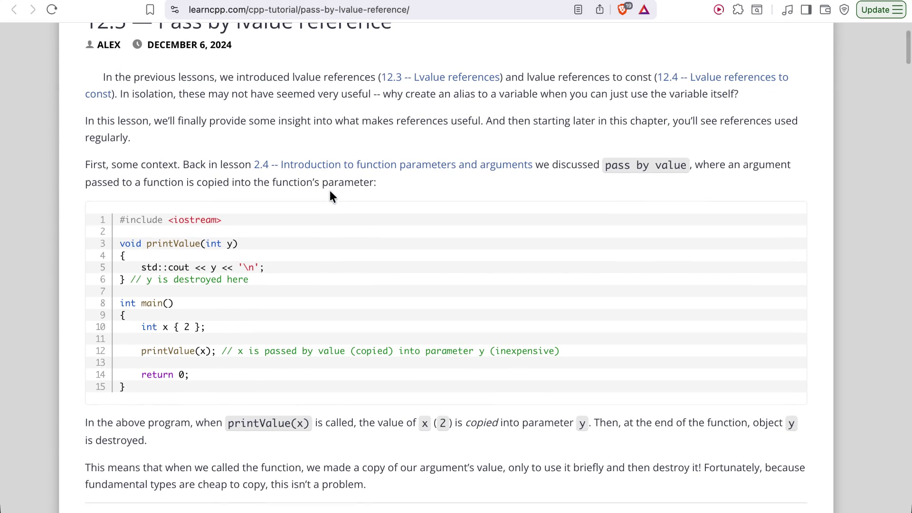
{"action": "scroll", "coordinate": [329, 189], "scroll_direction": "down", "scroll_amount": 1}
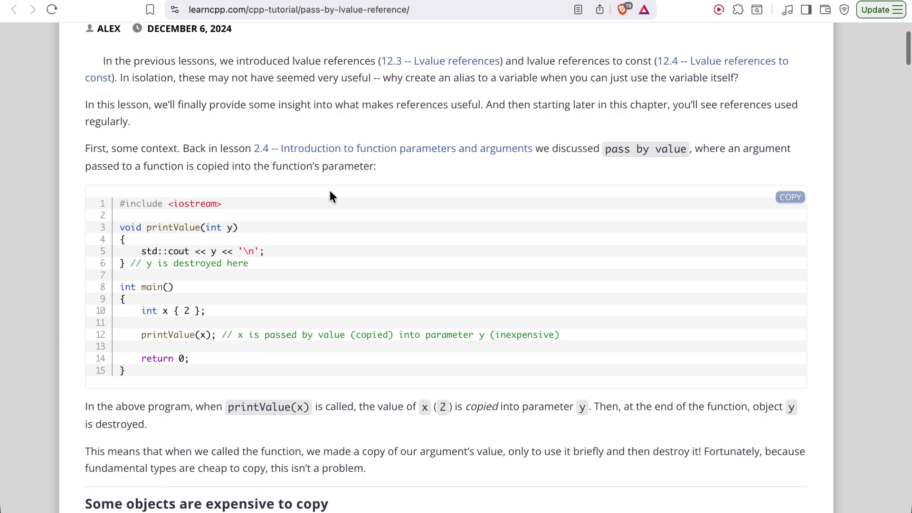
{"action": "key", "text": "super+minus"}
{"action": "scroll", "coordinate": [330, 191], "scroll_direction": "down", "scroll_amount": 3}
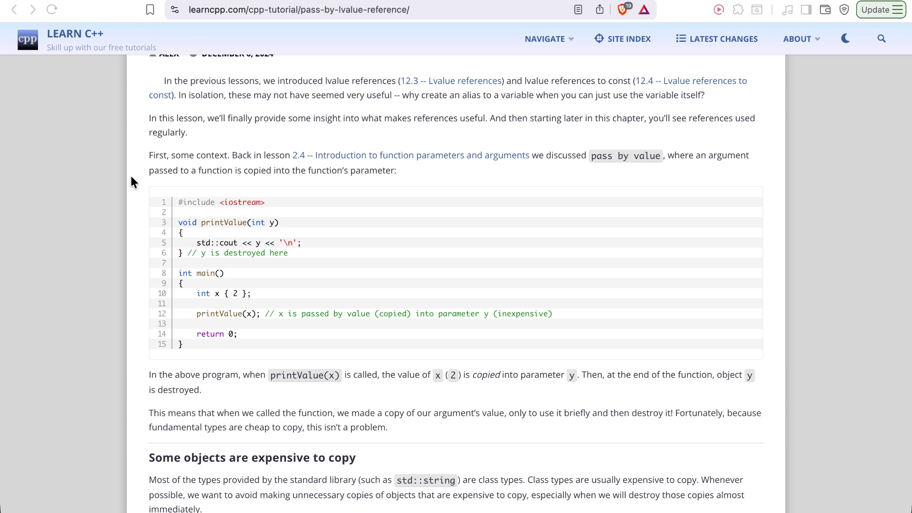
{"action": "scroll", "coordinate": [318, 190], "scroll_direction": "left", "scroll_amount": 1}
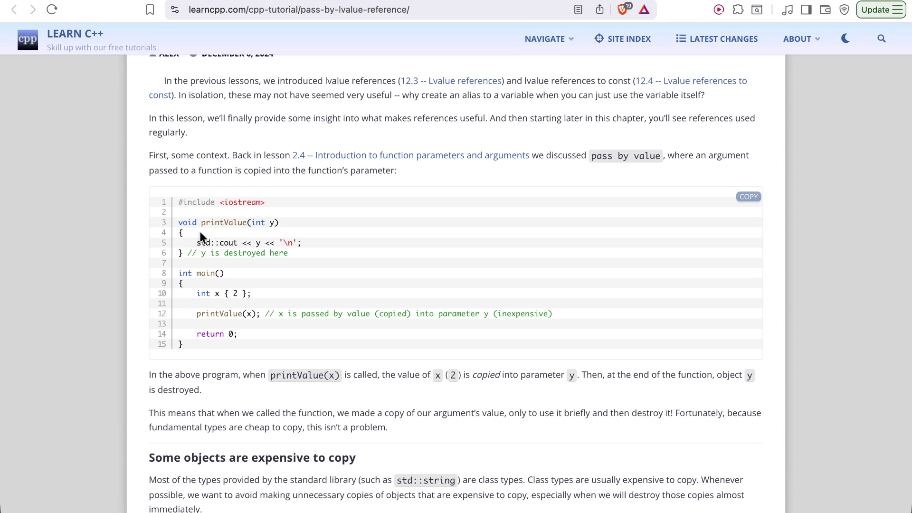
Clear the old bombs program from main.cpp and start it with #include <iostream>
{"action": "key", "text": "ctrl+Tab"}
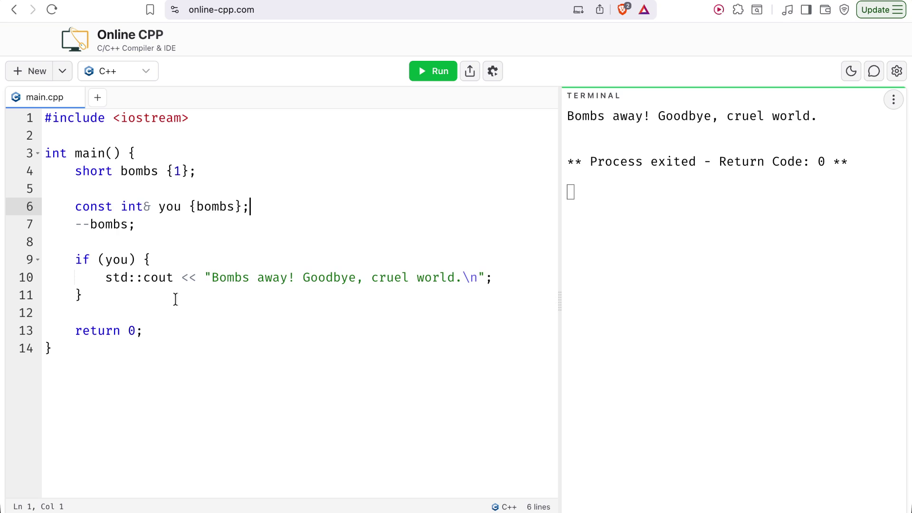
{"action": "left_click_drag", "start_coordinate": [88, 350], "coordinate": [38, 123]}
{"action": "key", "text": "BackSpace"}
{"action": "type", "text": "i"}
{"action": "key", "text": "BackSpace"}
{"action": "type", "text": "#inclu"}
{"action": "key", "text": "BackSpace"}
{"action": "key", "text": "BackSpace"}
{"action": "key", "text": "BackSpace"}
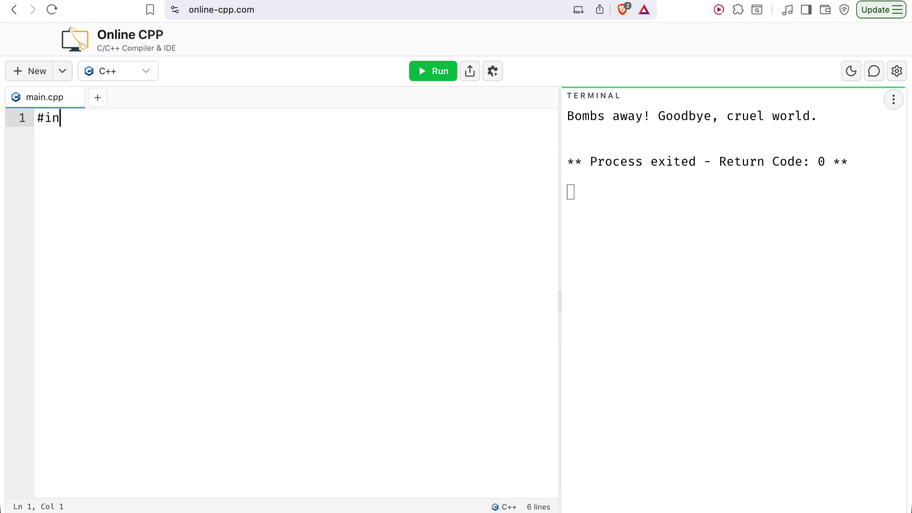
{"action": "type", "text": "clu"}
{"action": "key", "text": "BackSpace"}
{"action": "key", "text": "BackSpace"}
{"action": "key", "text": "BackSpace"}
{"action": "type", "text": "clude <iostream>"}
{"action": "key", "text": "Return"}
{"action": "key", "text": "Return"}
Add an empty int main() and a void printValue() function stub above it
{"action": "type", "text": "int main() {"}
{"action": "key", "text": "Return"}
{"action": "key", "text": "Up"}
{"action": "key", "text": "Home"}
{"action": "key", "text": "Return"}
{"action": "key", "text": "Return"}
{"action": "key", "text": "Up"}
{"action": "key", "text": "Up"}
{"action": "type", "text": "void printValue() {}"}
{"action": "key", "text": "Return"}
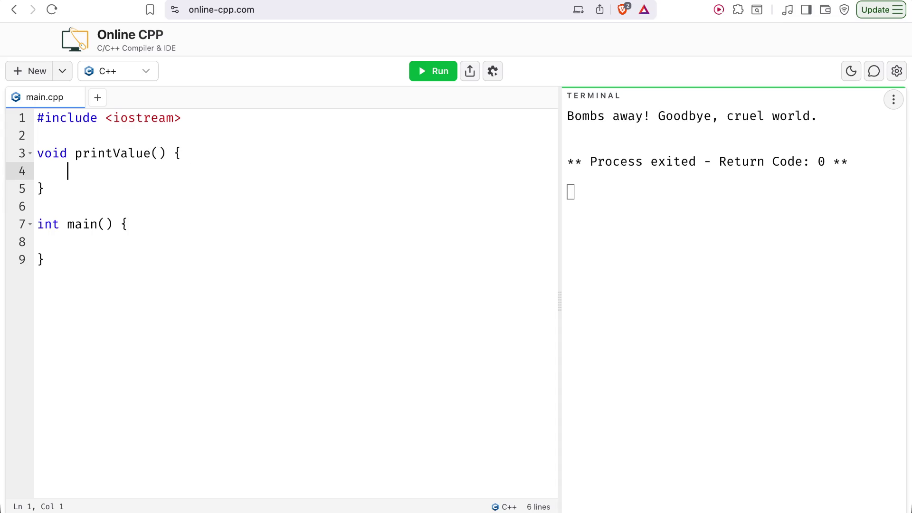
Give printValue an int y parameter and a body that prints y with std::cout
{"action": "left_click", "coordinate": [157, 153]}
{"action": "type", "text": "int y"}
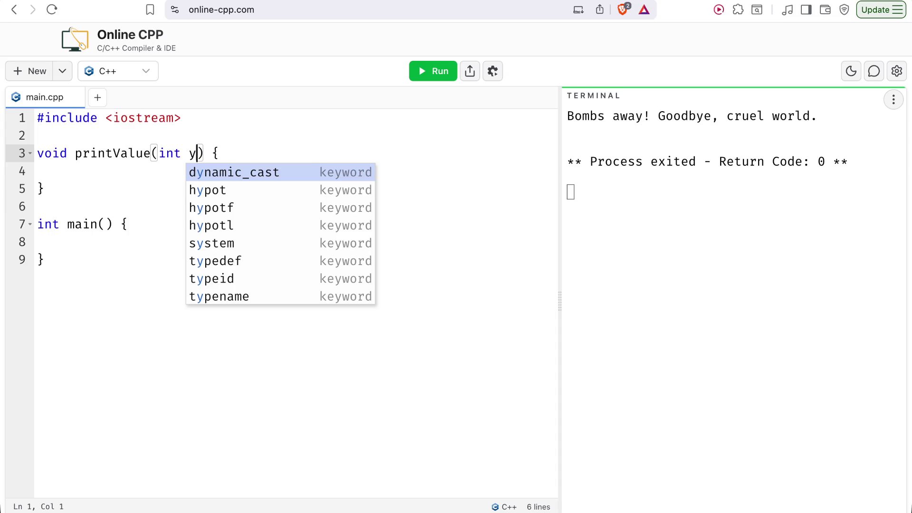
{"action": "key", "text": "Down"}
{"action": "key", "text": "Escape"}
{"action": "key", "text": "Down"}
{"action": "key", "text": "ctrl+Tab"}
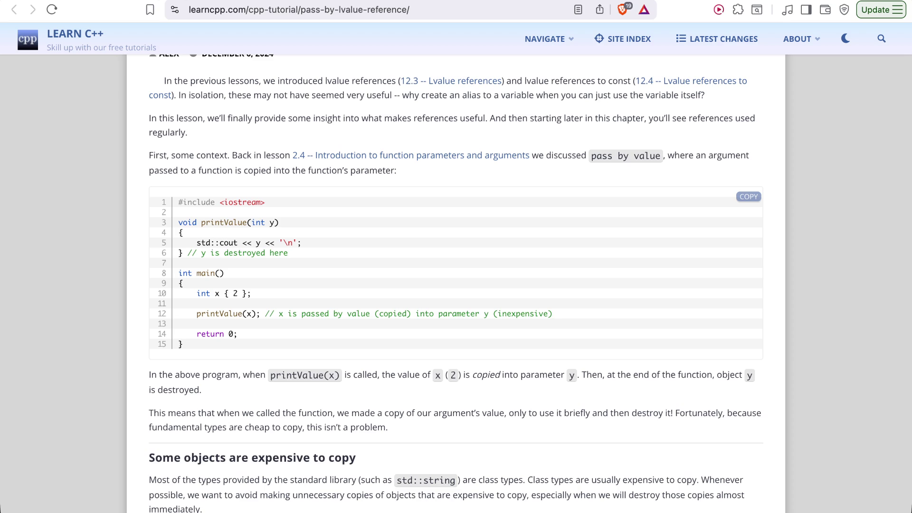
{"action": "key", "text": "ctrl+shift+Tab"}
{"action": "type", "text": "std::cou"}
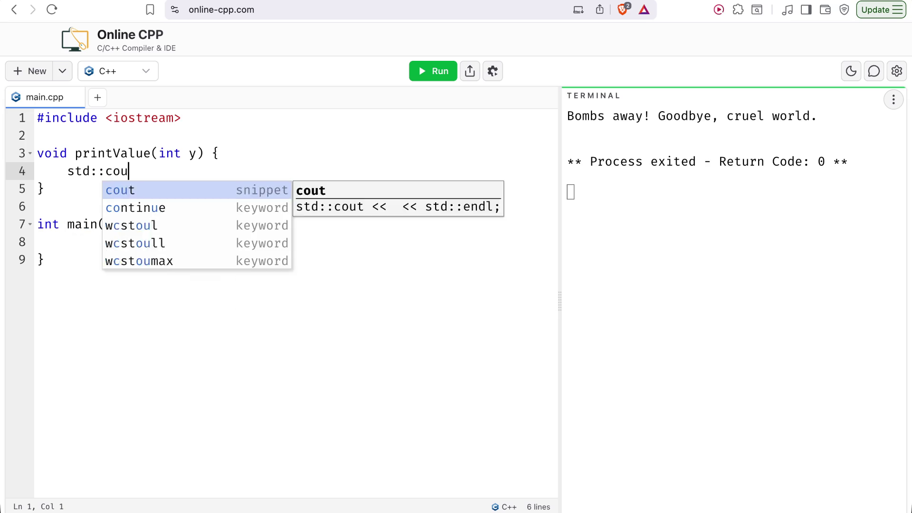
{"action": "type", "text": "t << y <' ';"}
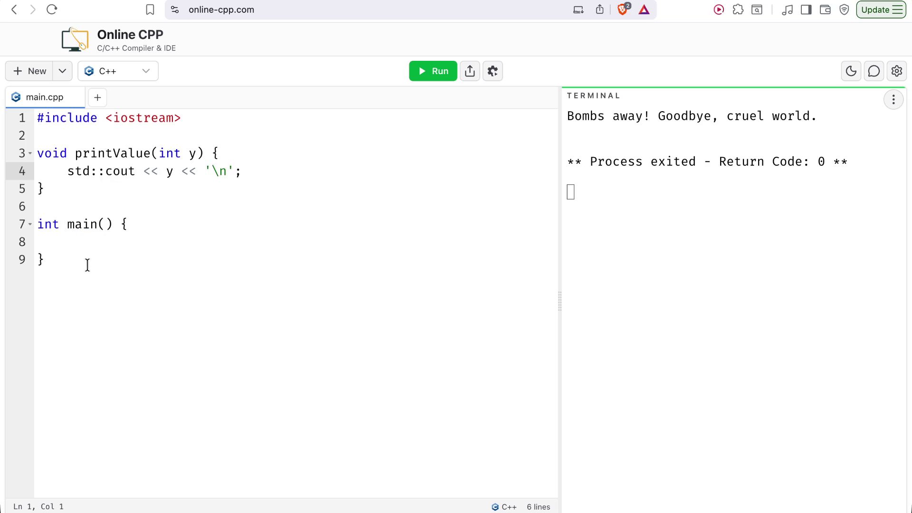
In main, declare int x {2} and add a call to printValue
{"action": "left_click", "coordinate": [85, 243]}
{"action": "key", "text": "ctrl+Tab"}
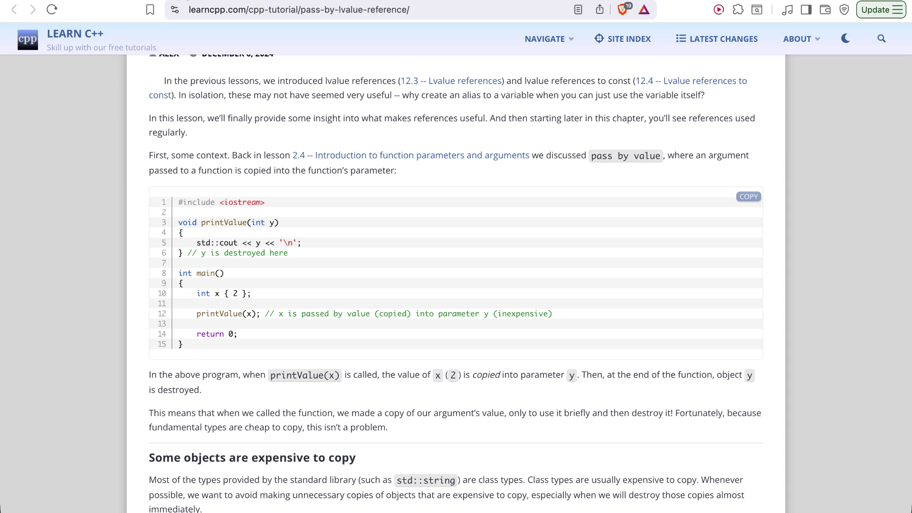
{"action": "key", "text": "ctrl+shift+Tab"}
{"action": "type", "text": "int x"}
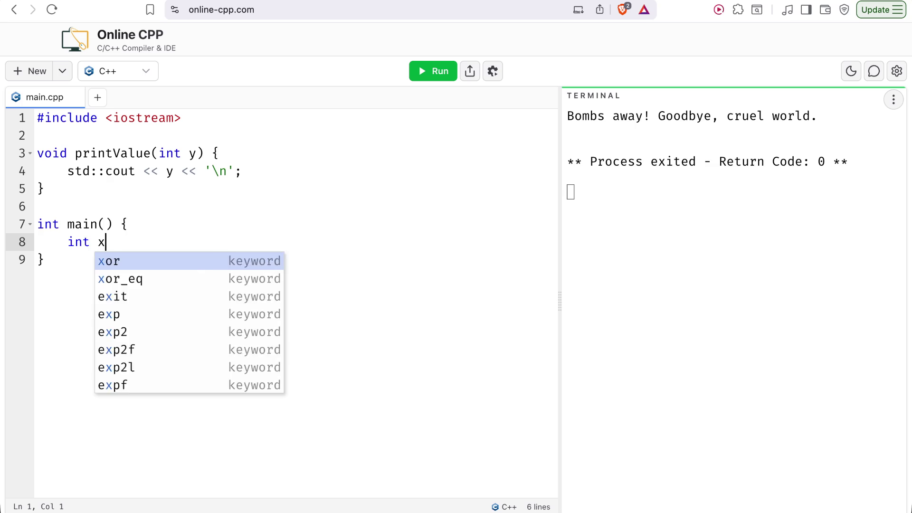
{"action": "type", "text": " {2};"}
{"action": "key", "text": "ctrl+Tab"}
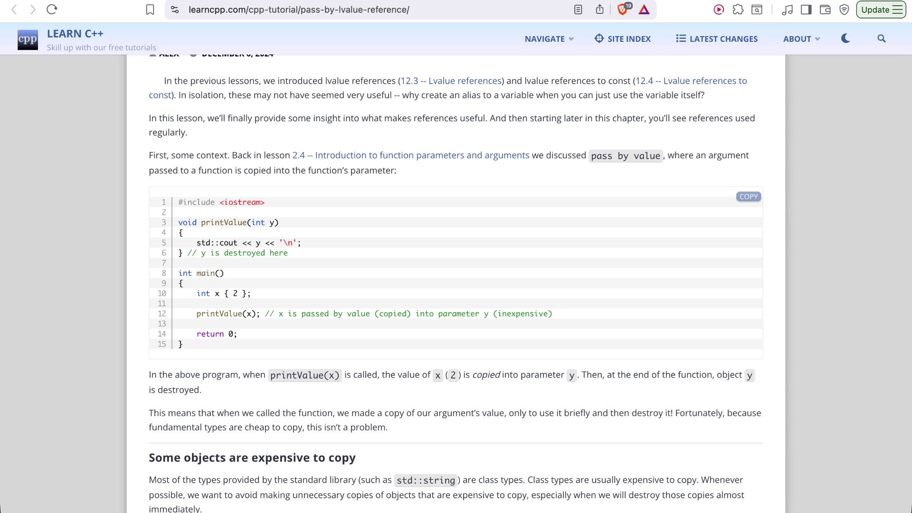
{"action": "key", "text": "ctrl+shift+Tab"}
{"action": "key", "text": "Return"}
{"action": "key", "text": "Return"}
{"action": "type", "text": "printV"}
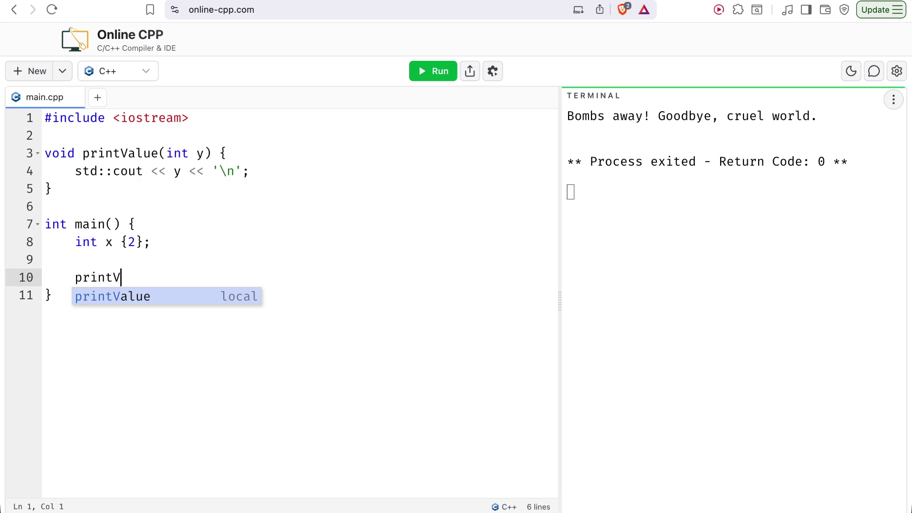
{"action": "type", "text": "alue(y);"}
Change the call's argument to x and end main with return 0;
{"action": "key", "text": "Left"}
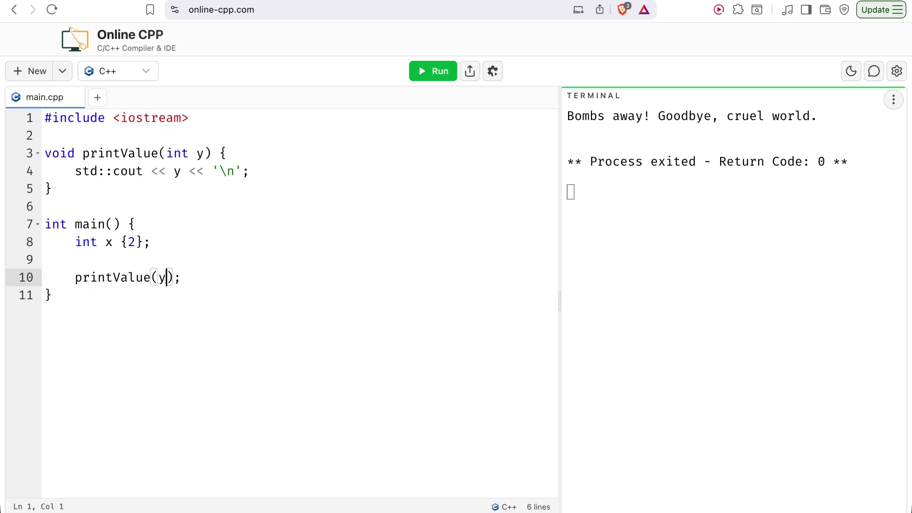
{"action": "key", "text": "BackSpace"}
{"action": "type", "text": "x"}
{"action": "key", "text": "Escape"}
{"action": "key", "text": "Down"}
{"action": "key", "text": "Return"}
{"action": "key", "text": "Return"}
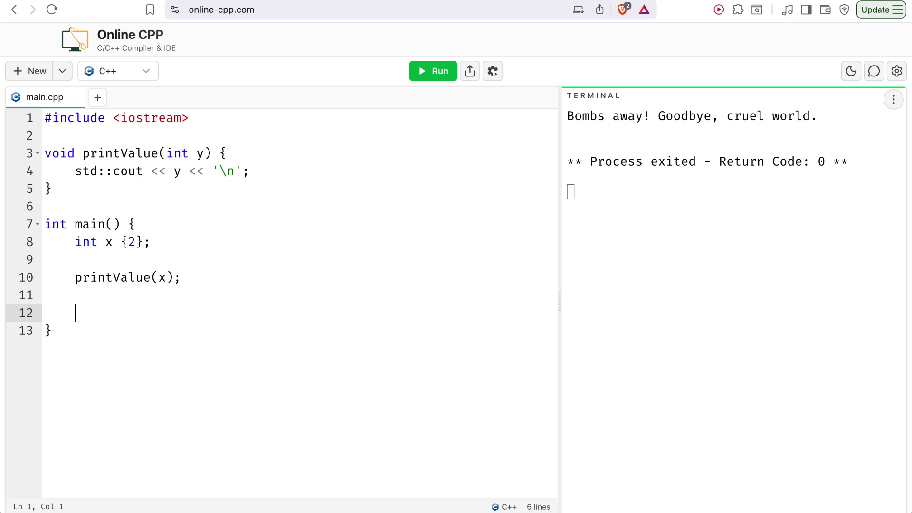
{"action": "type", "text": "return 0;"}
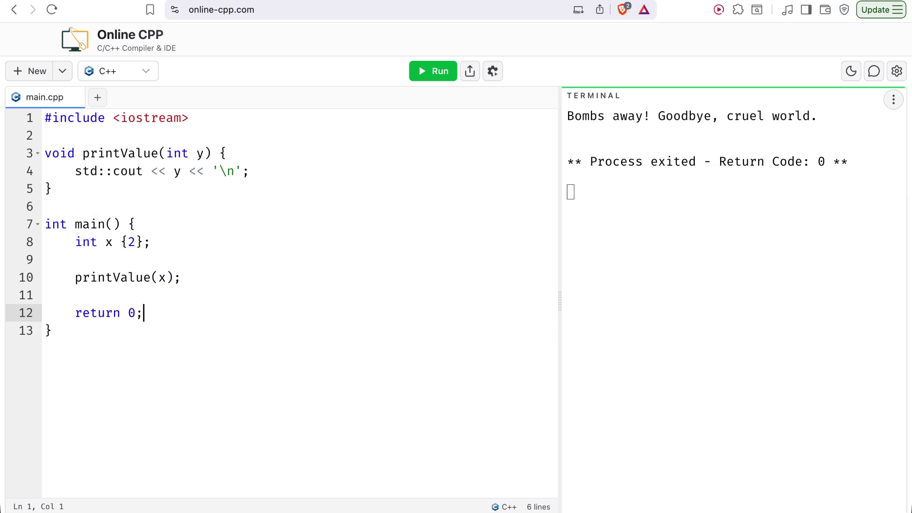
{"action": "key", "text": "Up"}
{"action": "key", "text": "BackSpace"}
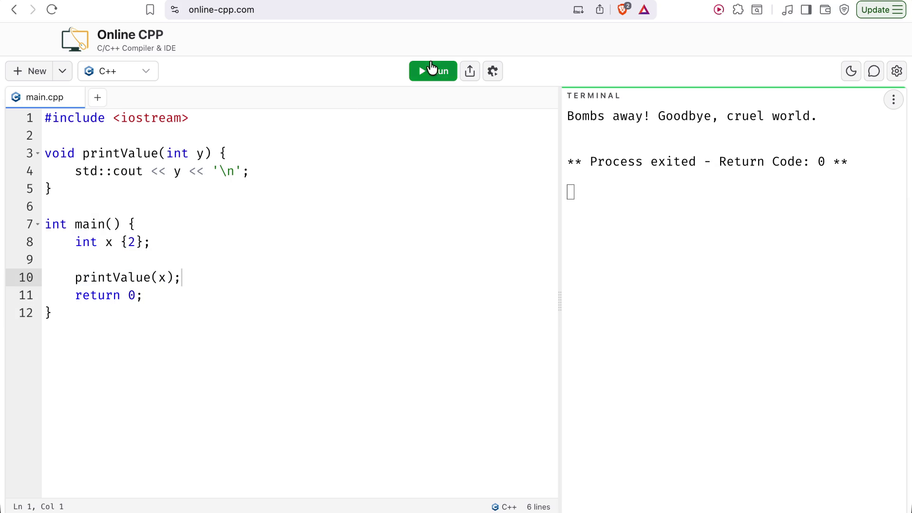
Run the printValue program (printing 2) and compare it with the lesson's pass-by-value example
{"action": "left_click", "coordinate": [432, 67]}
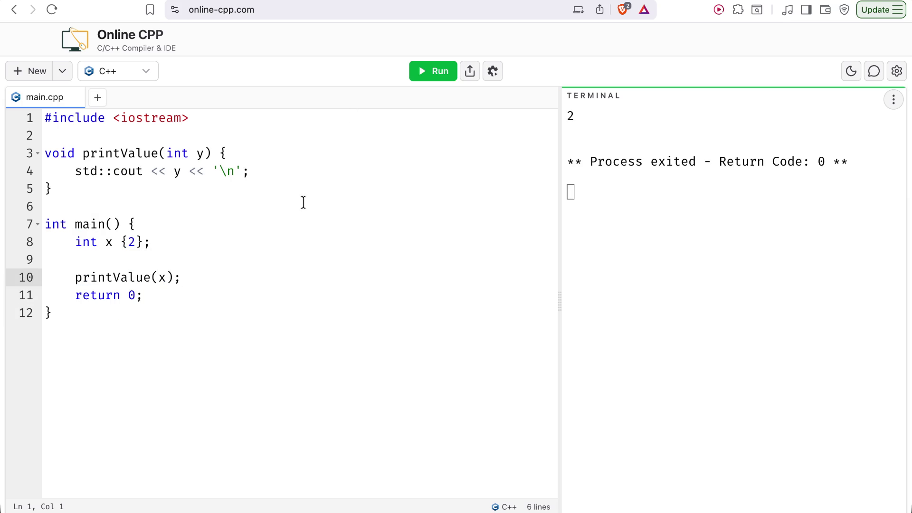
{"action": "left_click", "coordinate": [248, 3]}
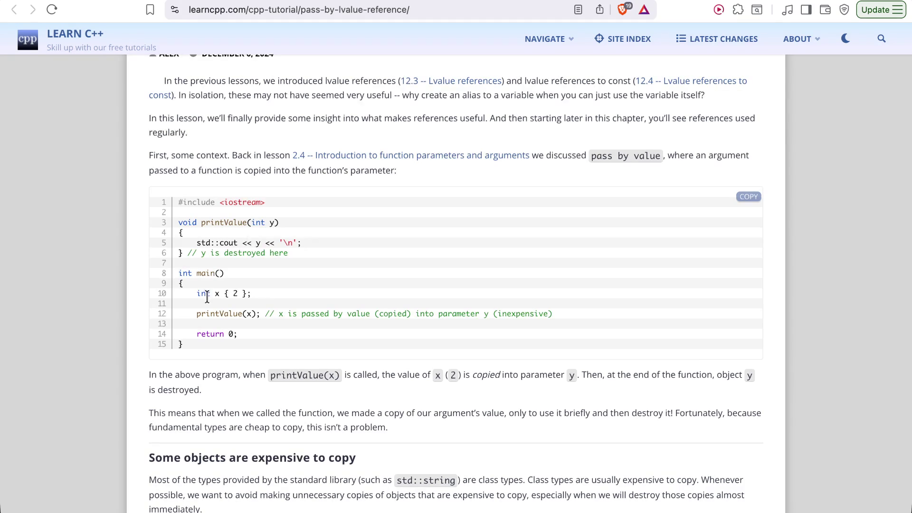
{"action": "key", "text": "ctrl+Tab"}
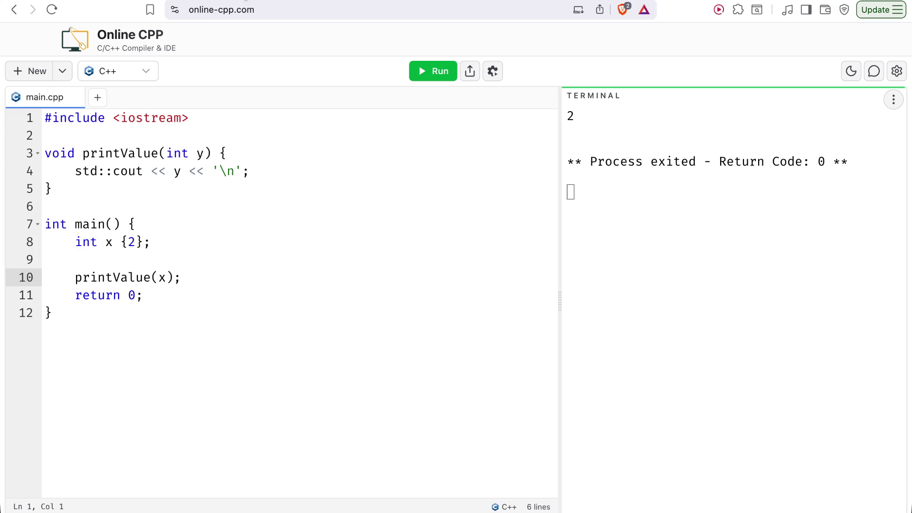
{"action": "key", "text": "ctrl+Tab"}
{"action": "mouse_move", "coordinate": [307, 315]}
{"action": "left_mouse_down"}
{"action": "mouse_move", "coordinate": [531, 315]}
{"action": "mouse_move", "coordinate": [378, 315]}
{"action": "left_mouse_up"}
{"action": "left_click", "coordinate": [380, 315]}
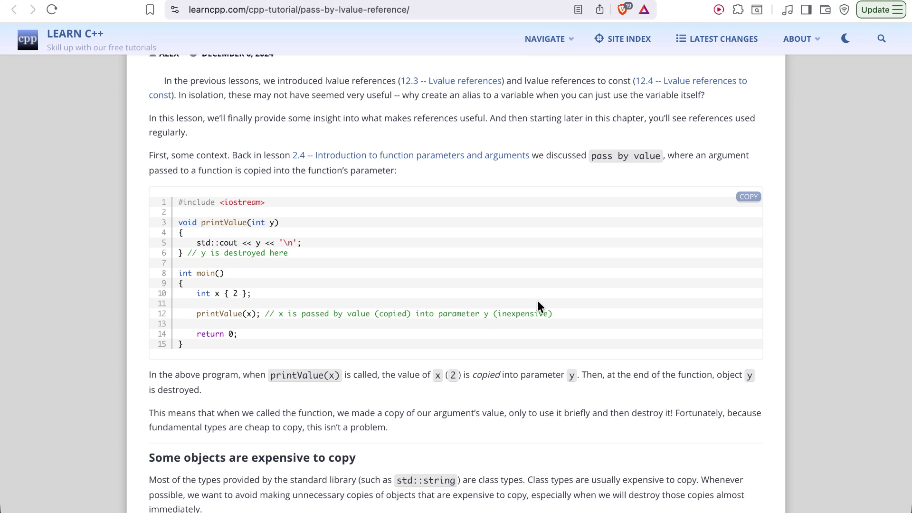
Scroll the lesson to the 'Some objects are expensive to copy' std::string example
{"action": "scroll", "coordinate": [537, 304], "scroll_direction": "down", "scroll_amount": 3}
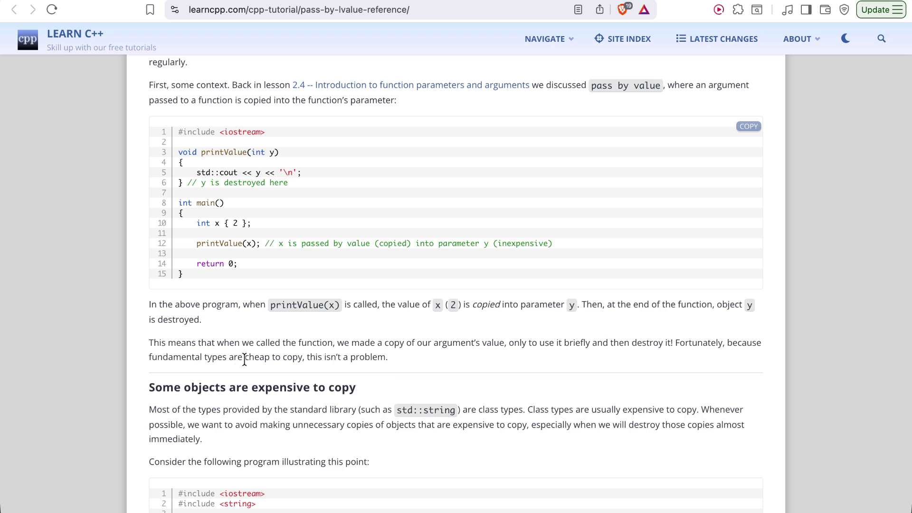
{"action": "scroll", "coordinate": [249, 356], "scroll_direction": "down", "scroll_amount": 1}
{"action": "scroll", "coordinate": [249, 356], "scroll_direction": "down", "scroll_amount": 1}
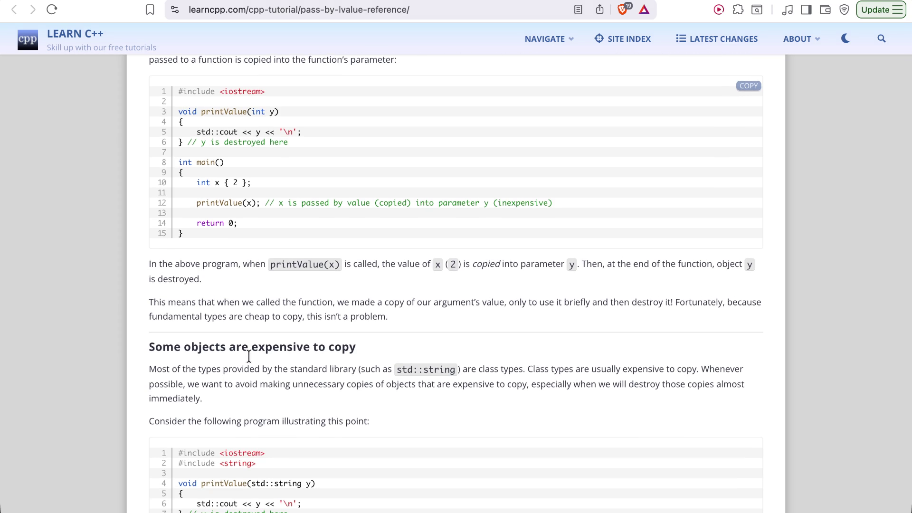
{"action": "scroll", "coordinate": [249, 356], "scroll_direction": "down", "scroll_amount": 1}
{"action": "scroll", "coordinate": [249, 356], "scroll_direction": "down", "scroll_amount": 5}
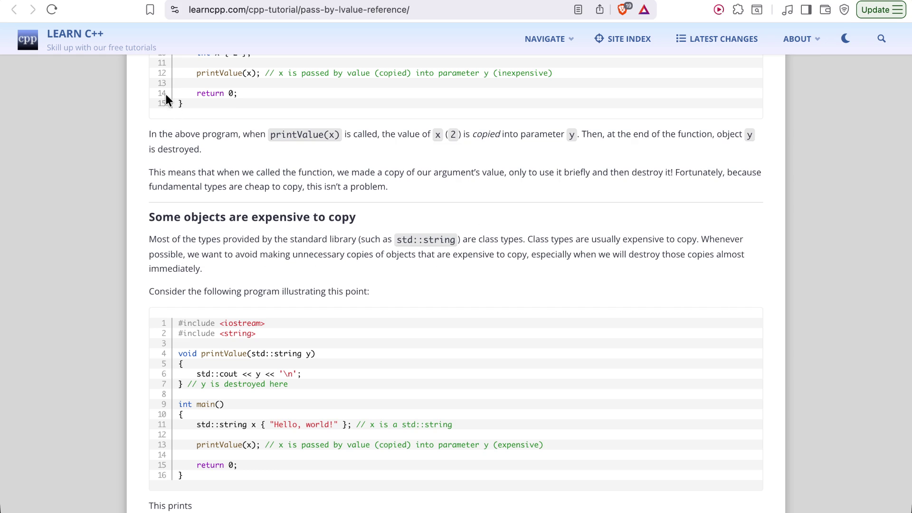
{"action": "key", "text": "ctrl+Tab"}
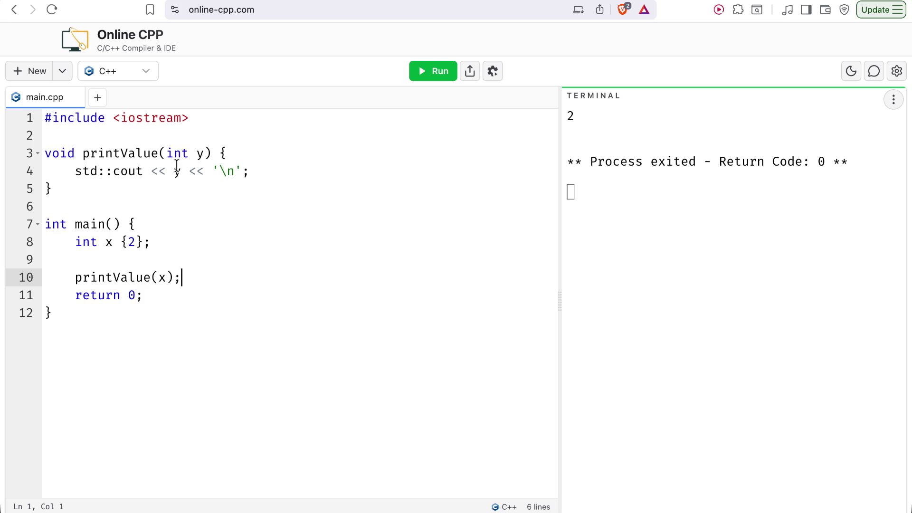
Insert y += 1; at the top of printValue, run it to print 3, then delete that line
{"action": "left_click", "coordinate": [182, 171]}
{"action": "left_click", "coordinate": [244, 153]}
{"action": "key", "text": "Return"}
{"action": "type", "text": "y += 1;"}
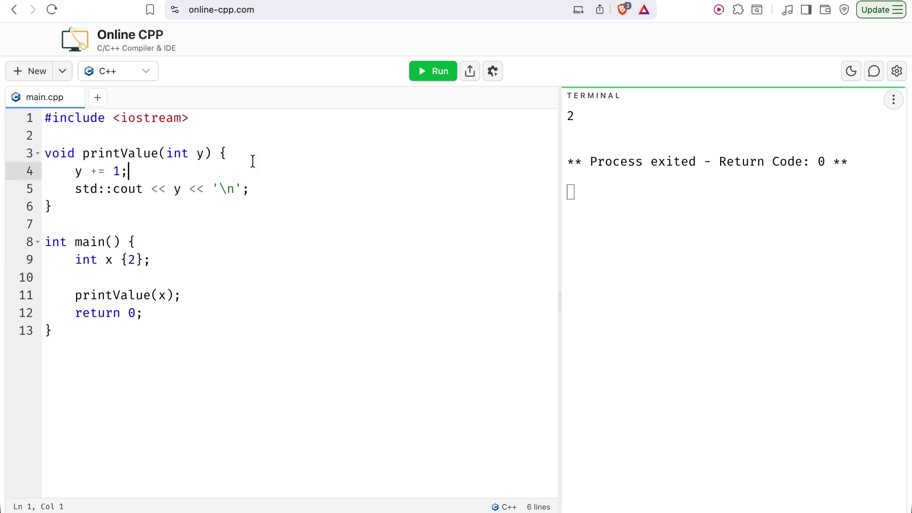
{"action": "left_click", "coordinate": [439, 71]}
{"action": "triple_click", "coordinate": [135, 171]}
{"action": "key", "text": "BackSpace"}
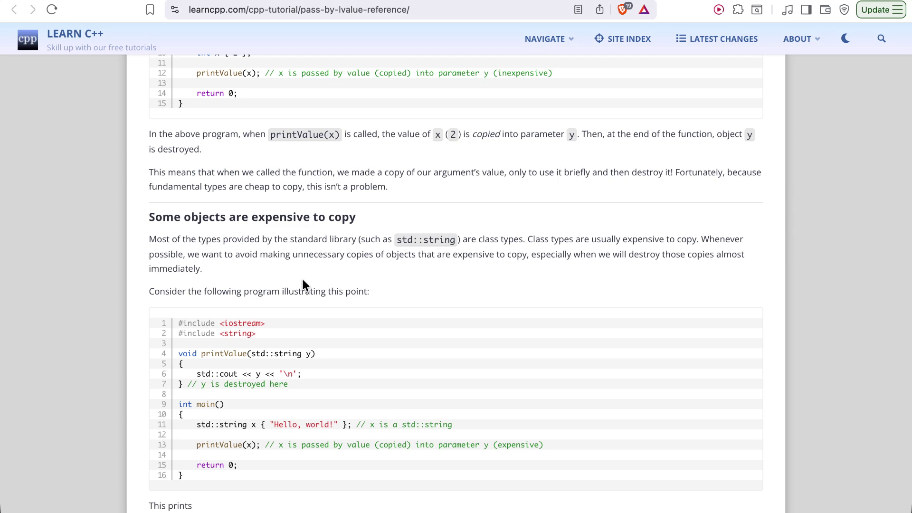
Add #include <string> below the iostream include
{"action": "scroll", "coordinate": [303, 280], "scroll_direction": "down", "scroll_amount": 3}
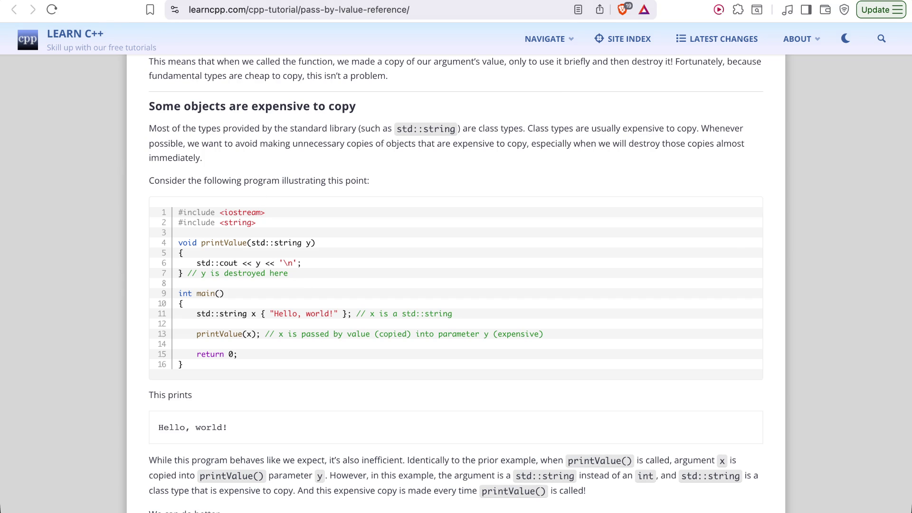
{"action": "key", "text": "ctrl+Tab"}
{"action": "left_click", "coordinate": [197, 117]}
{"action": "key", "text": "Return"}
{"action": "type", "text": "#inl"}
{"action": "key", "text": "BackSpace"}
{"action": "type", "text": "clude <string>"}
Change printValue's parameter from int y to std::string y
{"action": "left_click_drag", "start_coordinate": [207, 171], "coordinate": [167, 171]}
{"action": "type", "text": "ist"}
{"action": "key", "text": "BackSpace"}
{"action": "key", "text": "BackSpace"}
{"action": "key", "text": "BackSpace"}
{"action": "type", "text": "std::string ) {"}
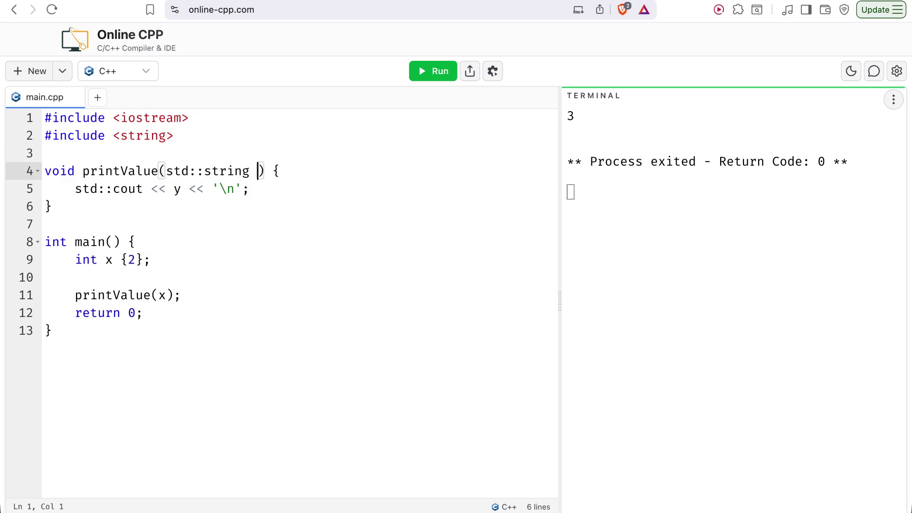
{"action": "key", "text": "ctrl+Tab"}
{"action": "key", "text": "ctrl+shift+Tab"}
{"action": "type", "text": "y"}
{"action": "left_click", "coordinate": [209, 134]}
{"action": "key", "text": "ctrl+Tab"}
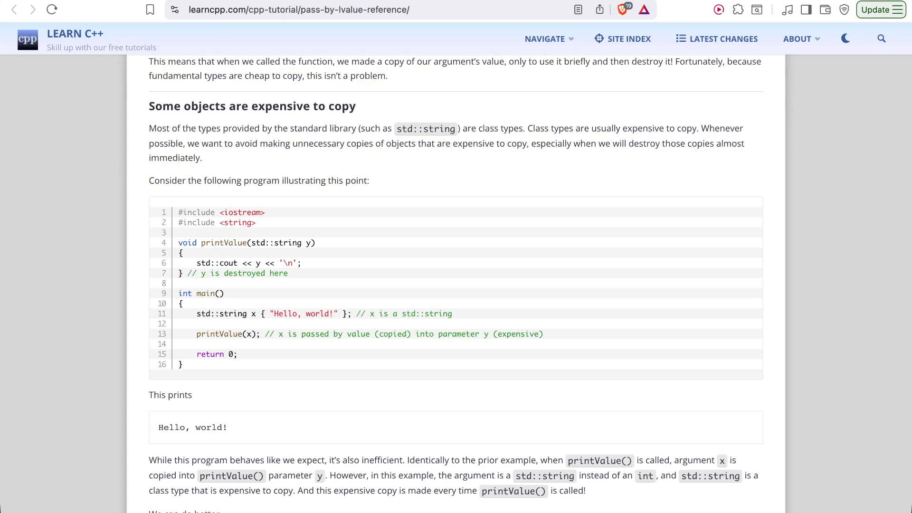
{"action": "key", "text": "ctrl+shift+Tab"}
Replace int x {2}; with std::string x {"Hello, world!"};
{"action": "left_click_drag", "start_coordinate": [153, 260], "coordinate": [75, 262]}
{"action": "type", "text": "std::string"}
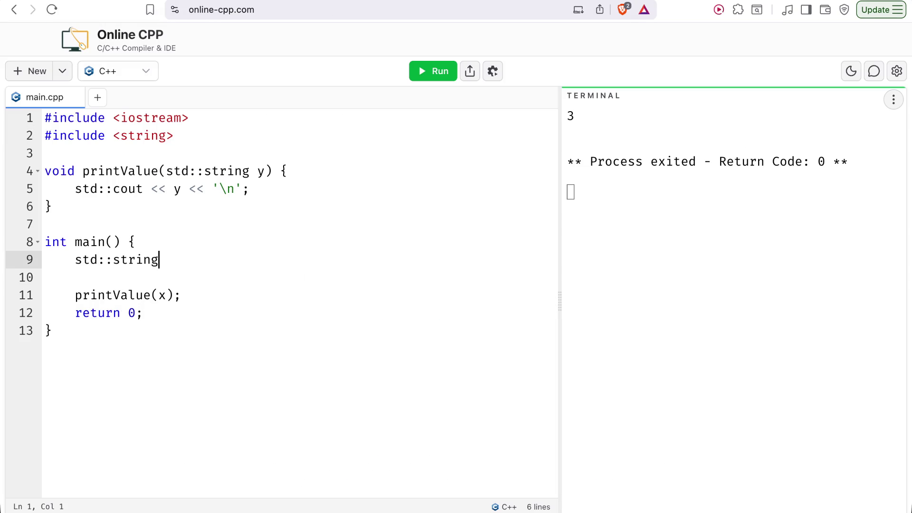
{"action": "type", "text": " x {}"}
{"action": "type", "text": "\"Hello World"}
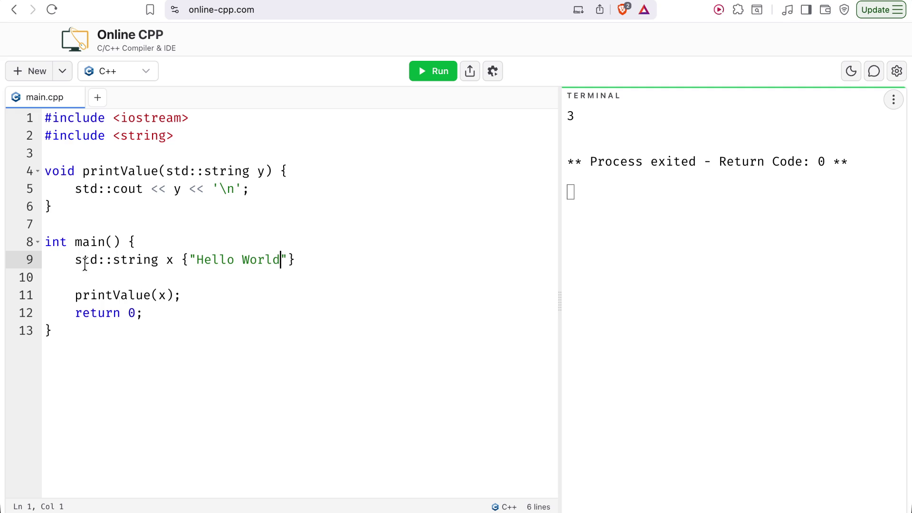
{"action": "left_click", "coordinate": [122, 2]}
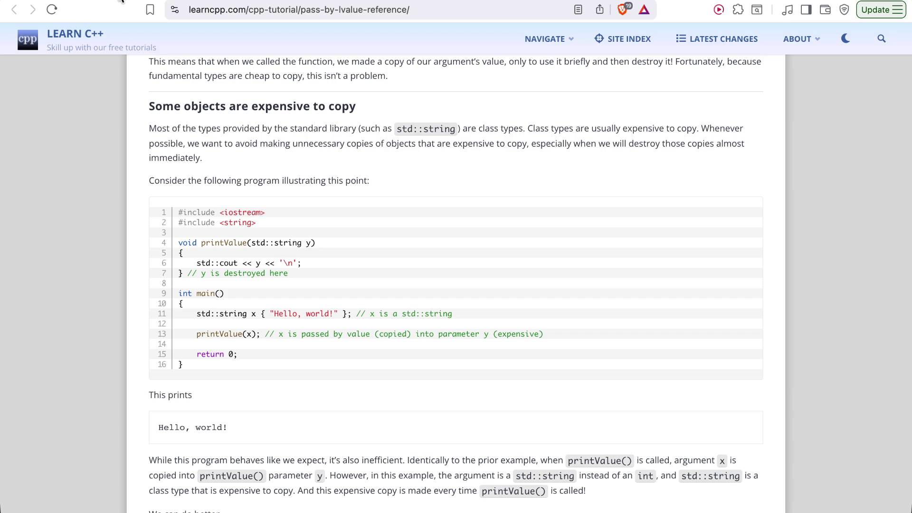
{"action": "left_click", "coordinate": [122, 1]}
{"action": "key", "text": "BackSpace"}
{"action": "key", "text": "BackSpace"}
{"action": "key", "text": "BackSpace"}
{"action": "type", "text": ", world!"}
{"action": "key", "text": "End"}
{"action": "type", "text": ";"}
Run the std::string version of the program and compare it with the tutorial
{"action": "key", "text": "ctrl+Tab"}
{"action": "key", "text": "ctrl+shift+Tab"}
{"action": "key", "text": "ctrl+Tab"}
{"action": "key", "text": "ctrl+shift+Tab"}
{"action": "key", "text": "ctrl+Return"}
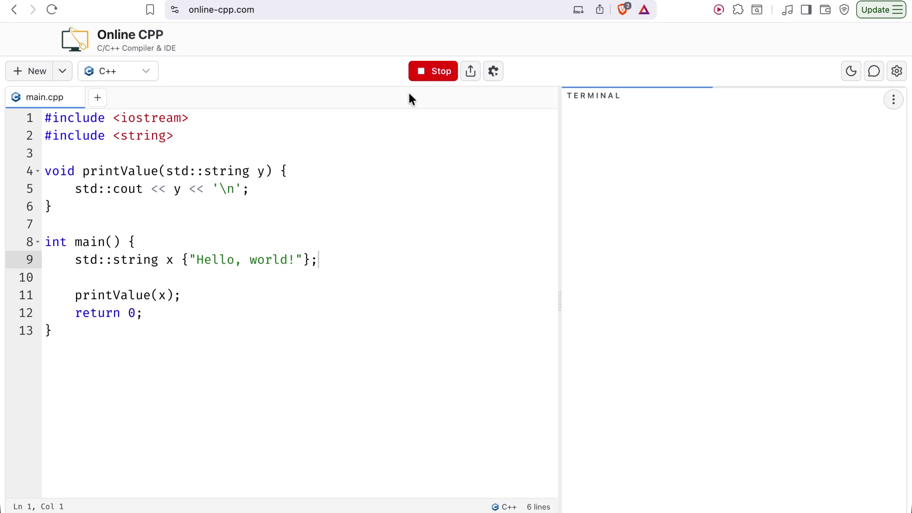
{"action": "key", "text": "ctrl+Tab"}
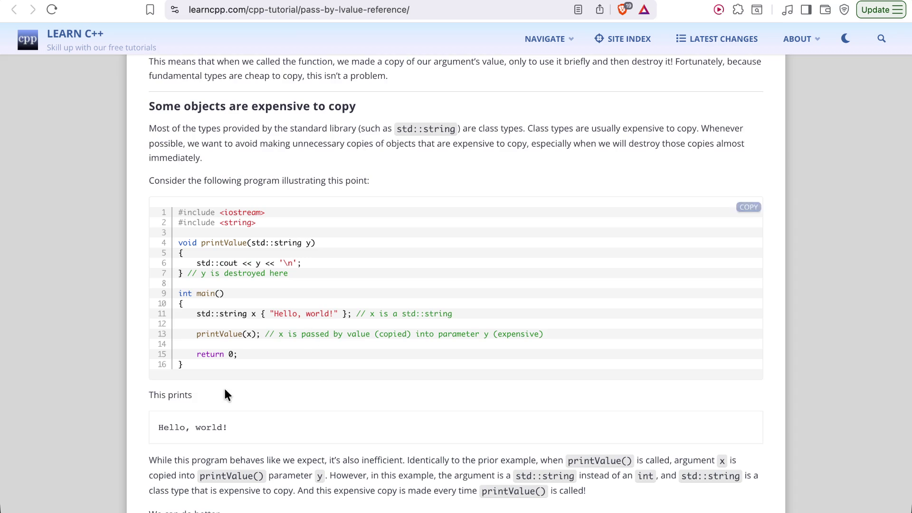
Highlight the lesson's sentences explaining why copying std::string on every call is inefficient
{"action": "scroll", "coordinate": [224, 387], "scroll_direction": "down", "scroll_amount": 1}
{"action": "left_click_drag", "start_coordinate": [159, 392], "coordinate": [232, 397]}
{"action": "scroll", "coordinate": [236, 371], "scroll_direction": "down", "scroll_amount": 2}
{"action": "left_click", "coordinate": [297, 357]}
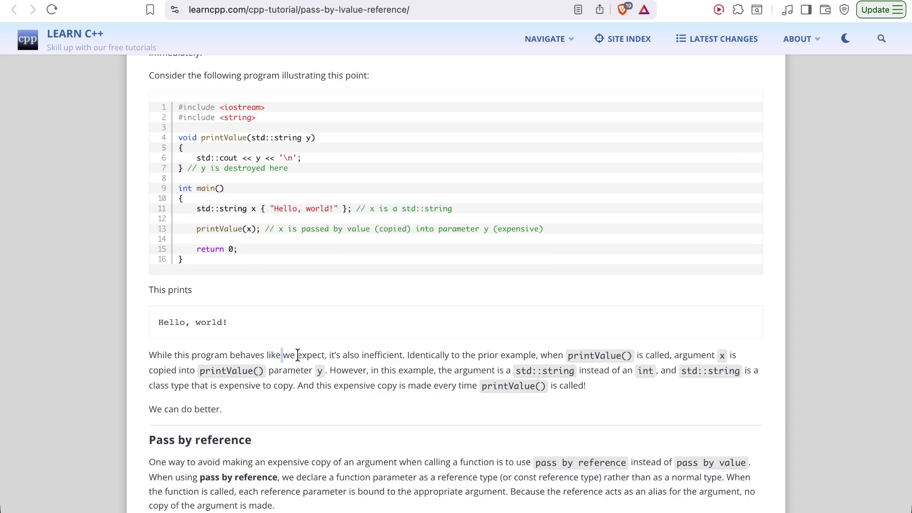
{"action": "left_click_drag", "start_coordinate": [416, 356], "coordinate": [580, 351]}
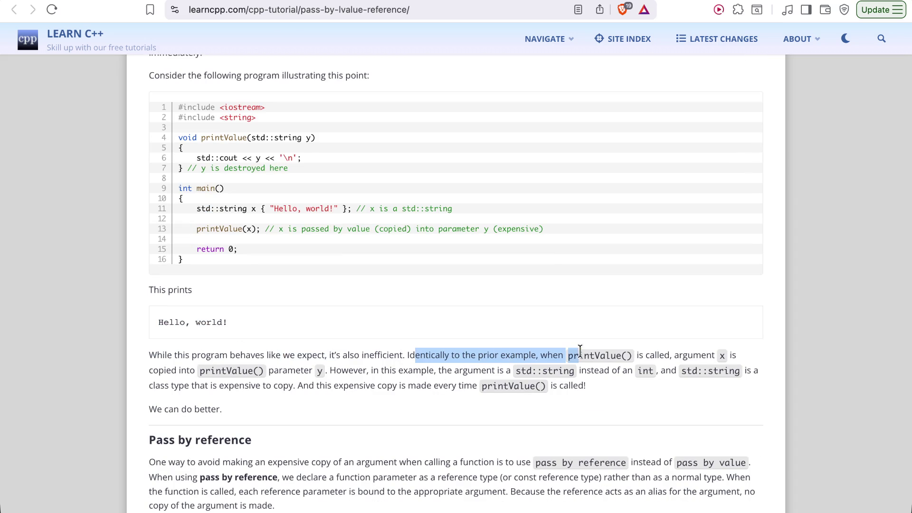
{"action": "left_click_drag", "start_coordinate": [148, 370], "coordinate": [318, 364]}
{"action": "left_click", "coordinate": [358, 370]}
{"action": "left_click_drag", "start_coordinate": [404, 371], "coordinate": [543, 370]}
{"action": "left_click_drag", "start_coordinate": [609, 371], "coordinate": [773, 375]}
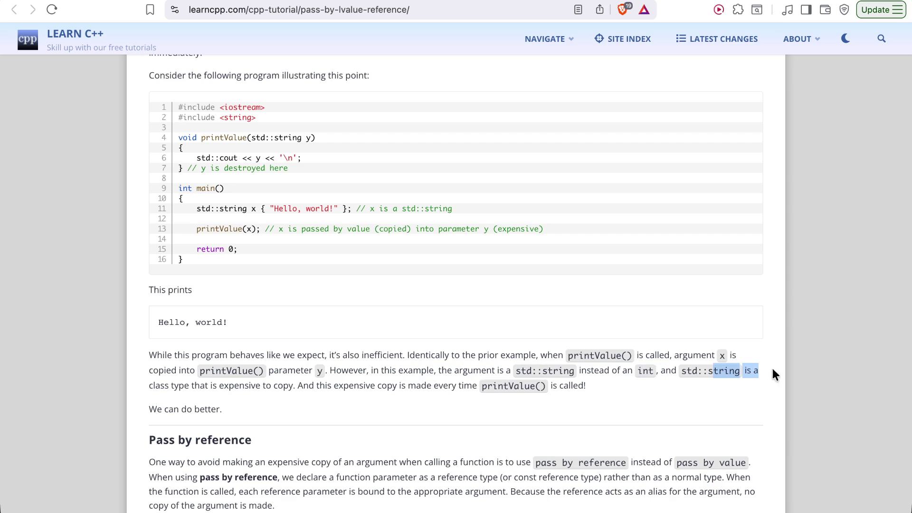
{"action": "left_click_drag", "start_coordinate": [156, 386], "coordinate": [518, 398]}
Scroll down to the Pass by reference section and its std::string& printValue example
{"action": "scroll", "coordinate": [160, 414], "scroll_direction": "down", "scroll_amount": 2}
{"action": "scroll", "coordinate": [159, 412], "scroll_direction": "down", "scroll_amount": 3}
{"action": "left_click_drag", "start_coordinate": [149, 316], "coordinate": [273, 318]}
{"action": "scroll", "coordinate": [274, 321], "scroll_direction": "down", "scroll_amount": 3}
{"action": "scroll", "coordinate": [273, 322], "scroll_direction": "down", "scroll_amount": 3}
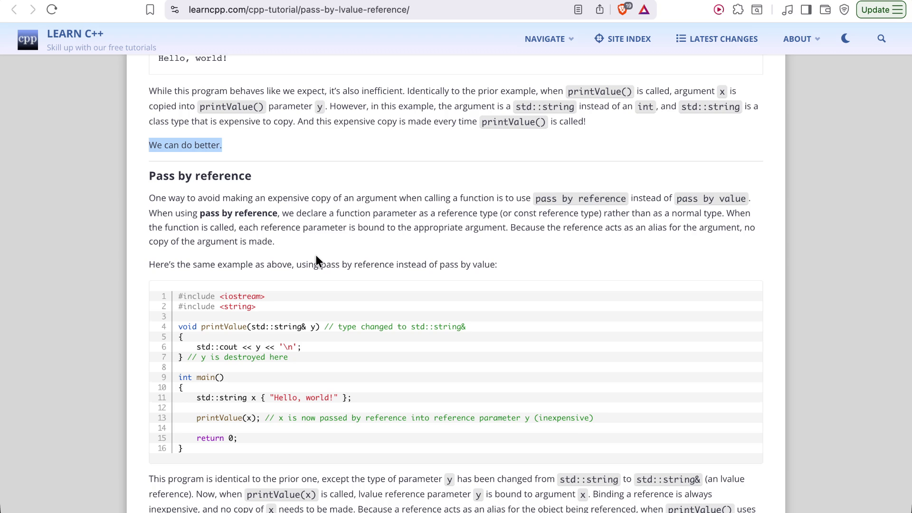
{"action": "scroll", "coordinate": [316, 257], "scroll_direction": "down", "scroll_amount": 3}
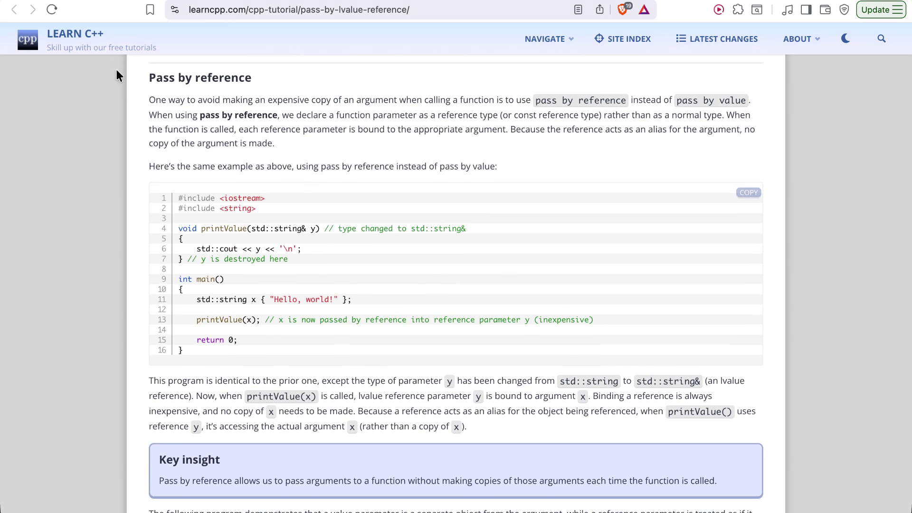
{"action": "key", "text": "ctrl+Tab"}
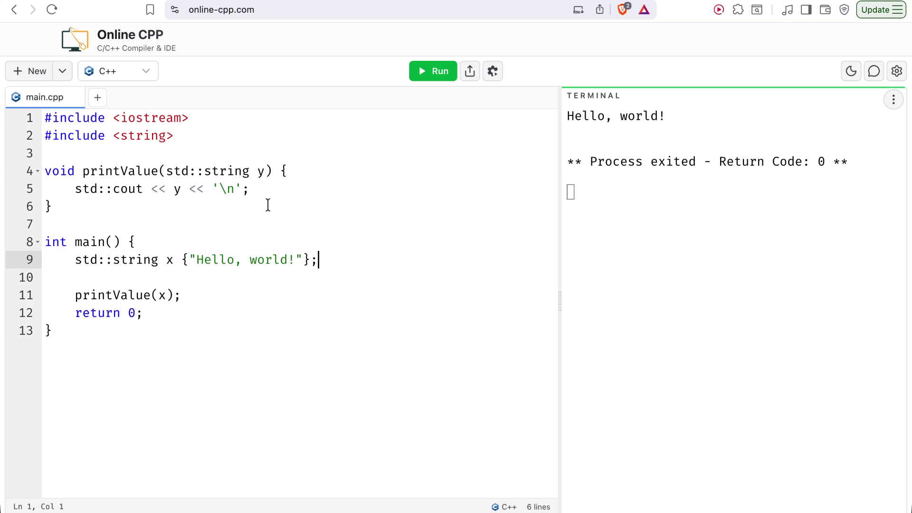
Make printValue take std::string& y by reference and rerun the program
{"action": "left_click", "coordinate": [252, 169]}
{"action": "type", "text": "&"}
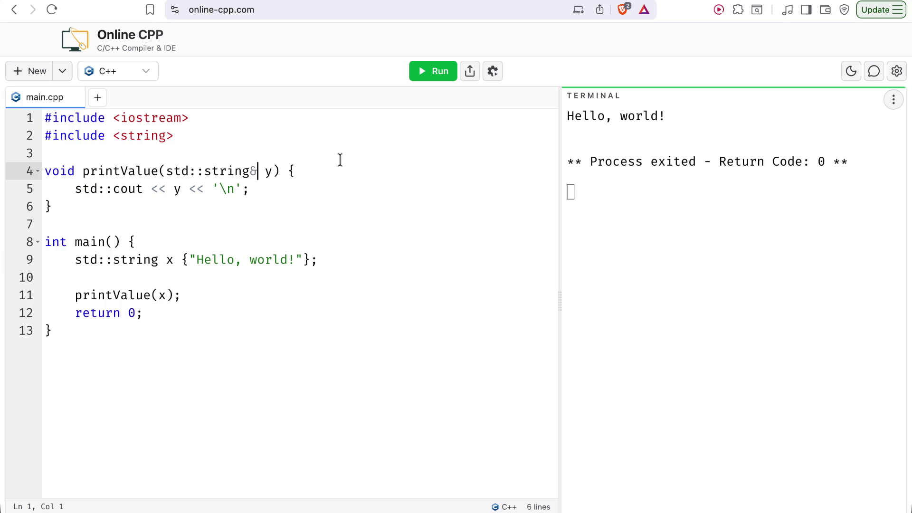
{"action": "left_click", "coordinate": [421, 76]}
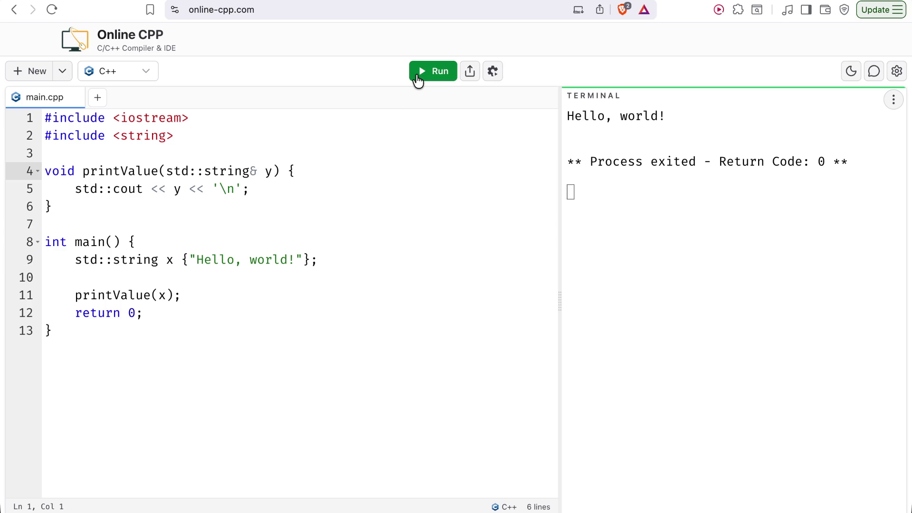
{"action": "key", "text": "ctrl+shift+Tab"}
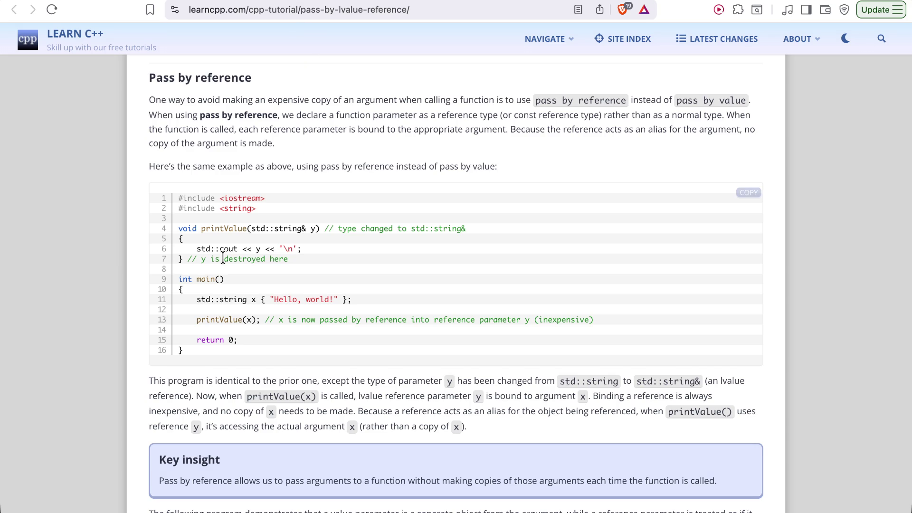
Scroll the lesson past Key insight to the printAddresses example and its three-address output
{"action": "scroll", "coordinate": [223, 258], "scroll_direction": "down", "scroll_amount": 3}
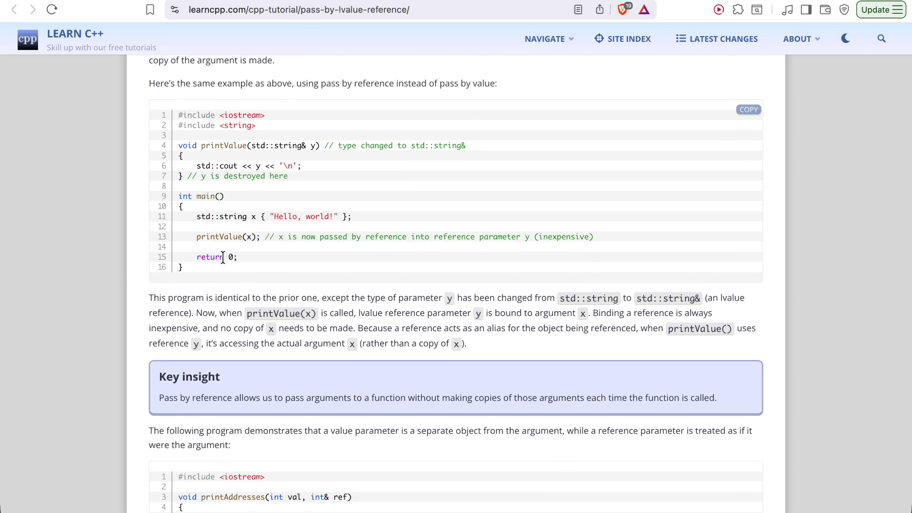
{"action": "scroll", "coordinate": [223, 258], "scroll_direction": "up", "scroll_amount": 1}
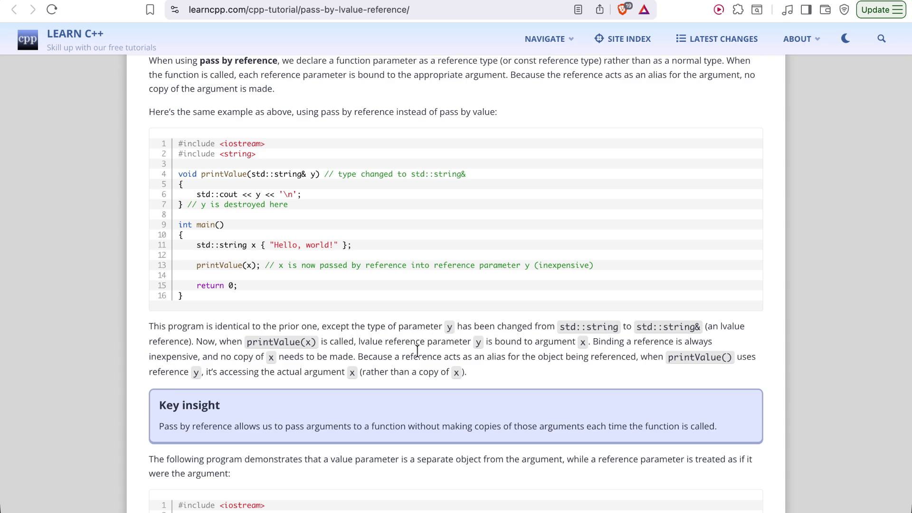
{"action": "scroll", "coordinate": [409, 362], "scroll_direction": "down", "scroll_amount": 5}
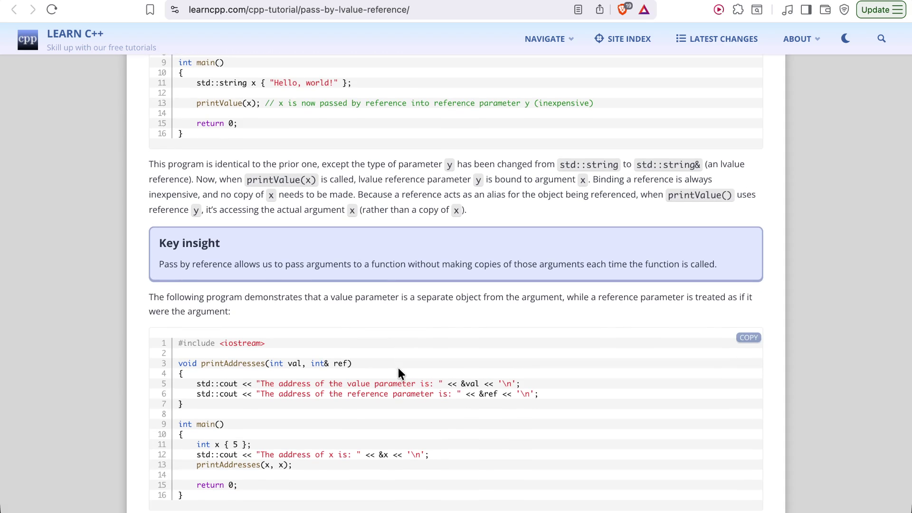
{"action": "scroll", "coordinate": [399, 374], "scroll_direction": "down", "scroll_amount": 3}
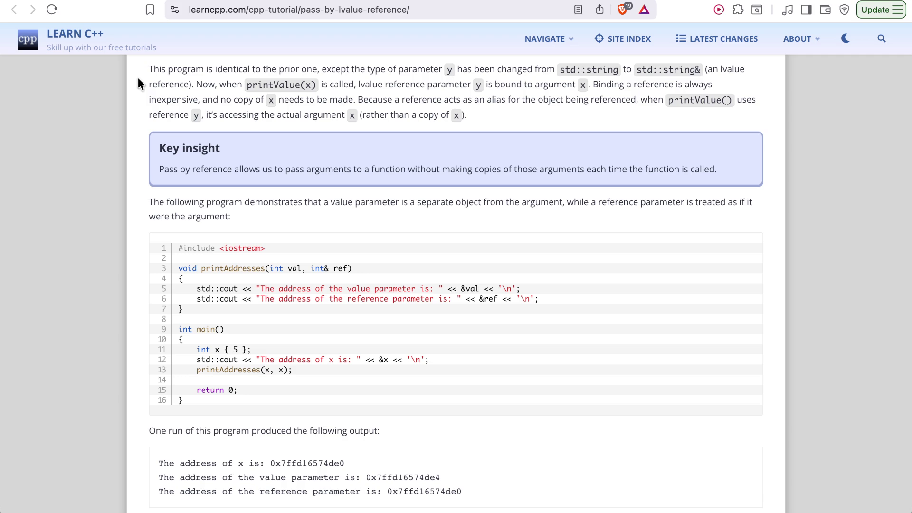
{"action": "key", "text": "ctrl+Tab"}
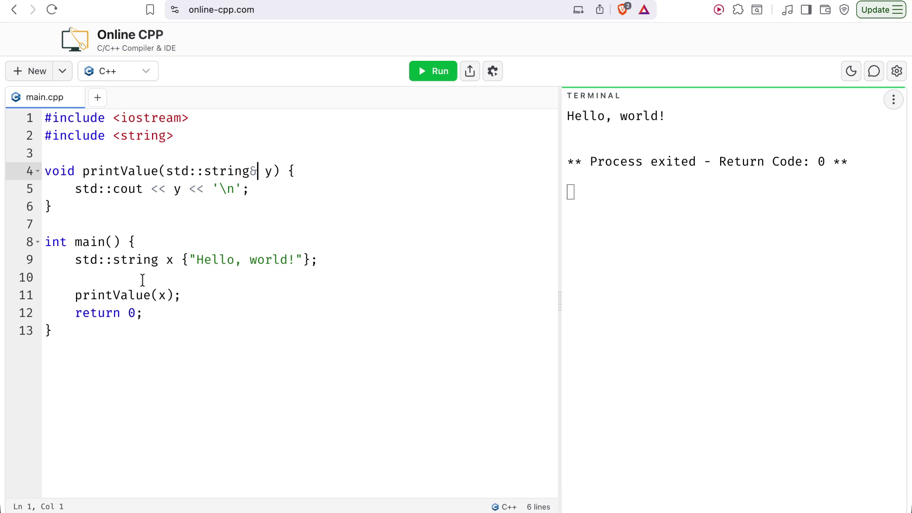
Replace printValue with an empty printAddresses(int val, int& ref) function
{"action": "mouse_move", "coordinate": [96, 224]}
{"action": "left_mouse_down"}
{"action": "mouse_move", "coordinate": [52, 209]}
{"action": "mouse_move", "coordinate": [37, 185]}
{"action": "left_mouse_up"}
{"action": "type", "text": "voi"}
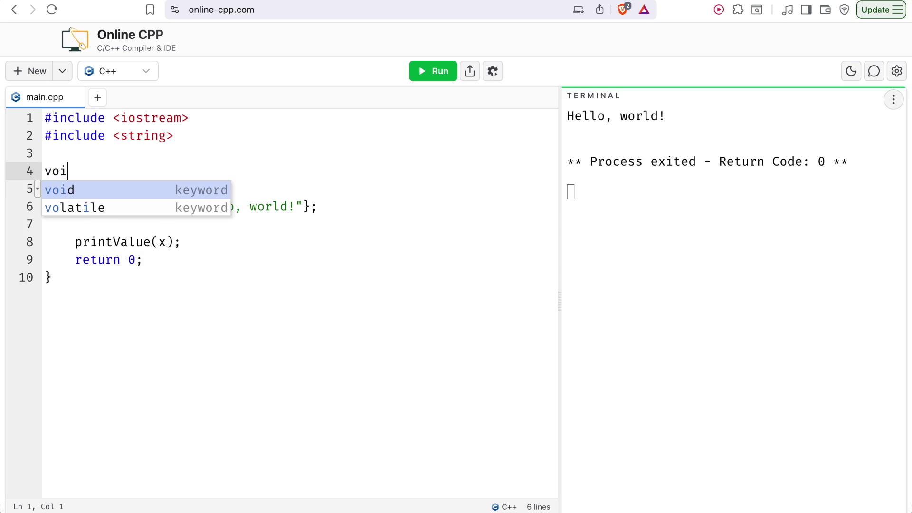
{"action": "type", "text": "d printAddreses"}
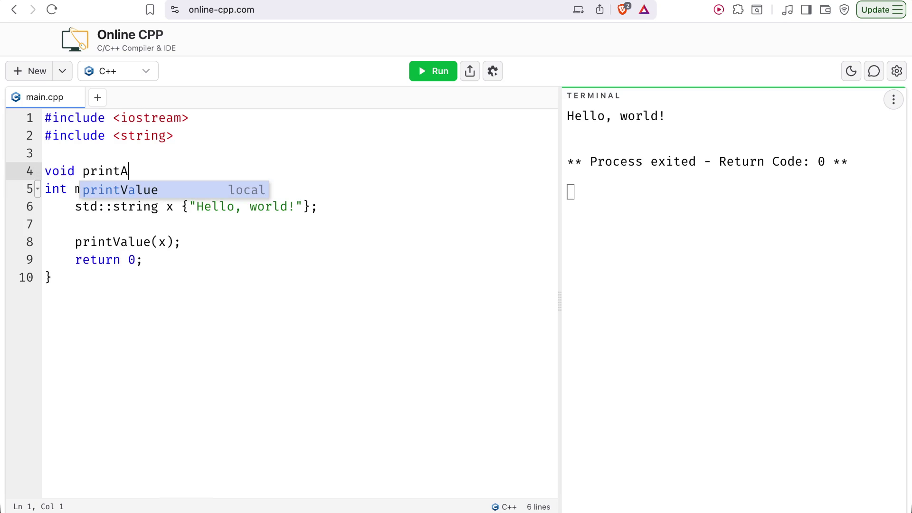
{"action": "key", "text": "BackSpace"}
{"action": "key", "text": "BackSpace"}
{"action": "type", "text": "ses() {"}
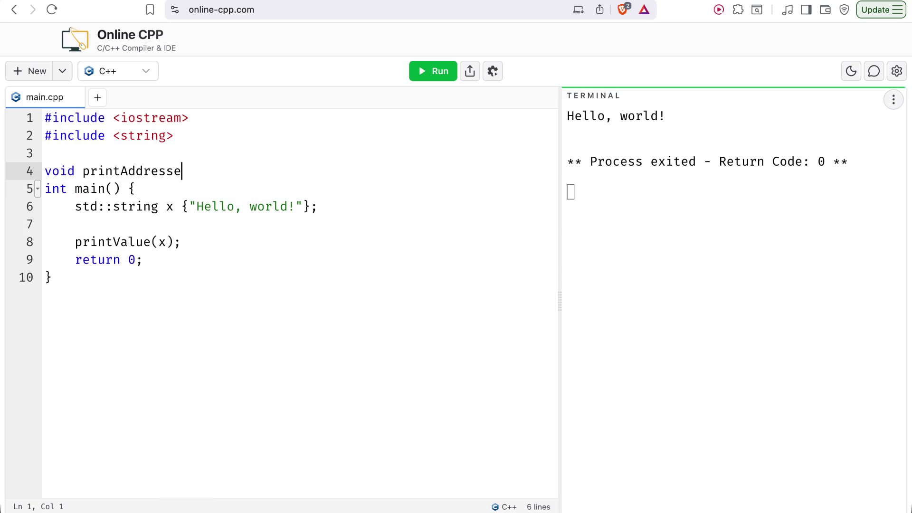
{"action": "key", "text": "Return"}
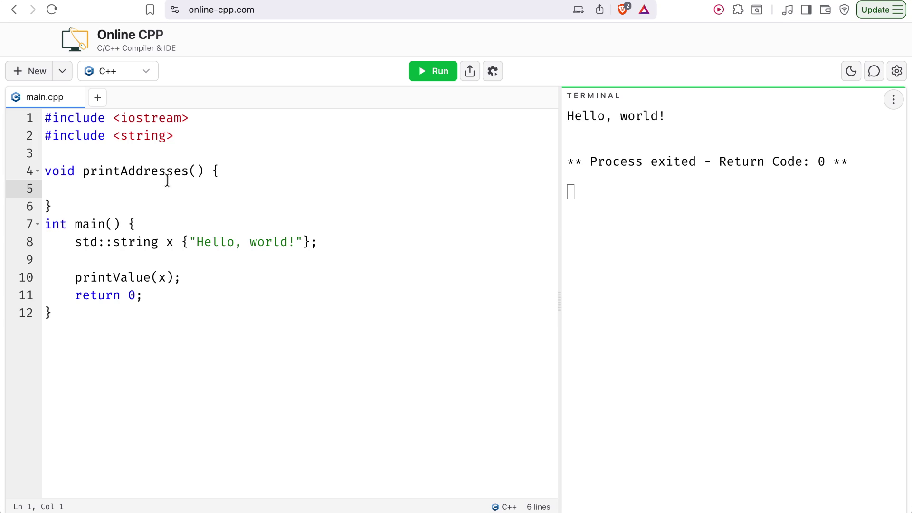
{"action": "left_click", "coordinate": [145, 198]}
{"action": "key", "text": "Return"}
{"action": "left_click", "coordinate": [196, 171]}
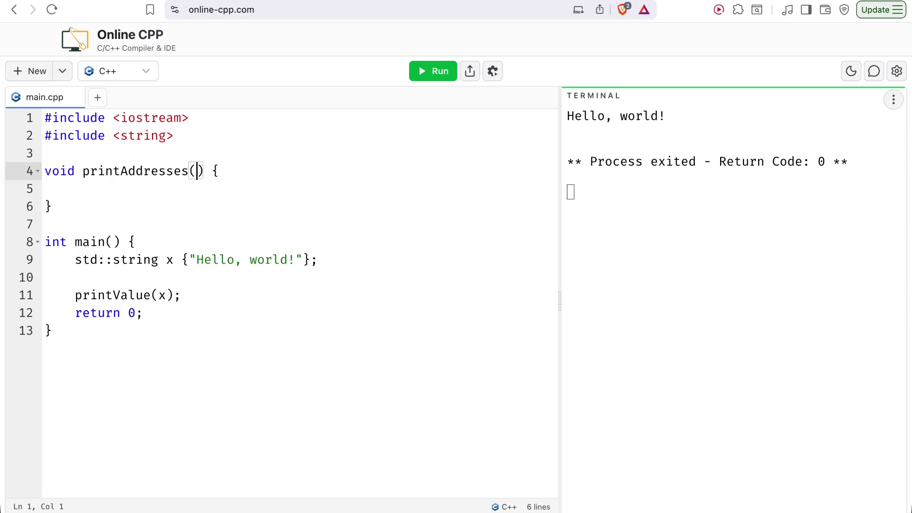
{"action": "type", "text": "int val,"}
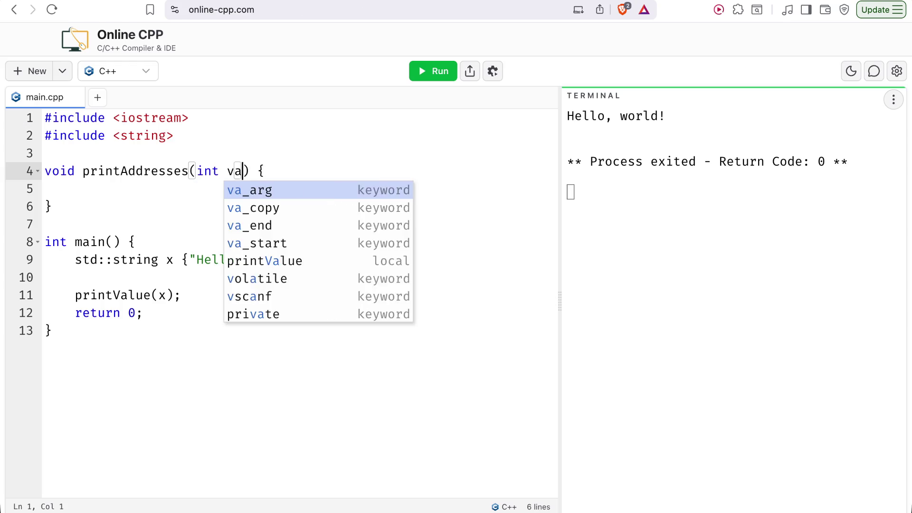
{"action": "type", "text": " int& ref"}
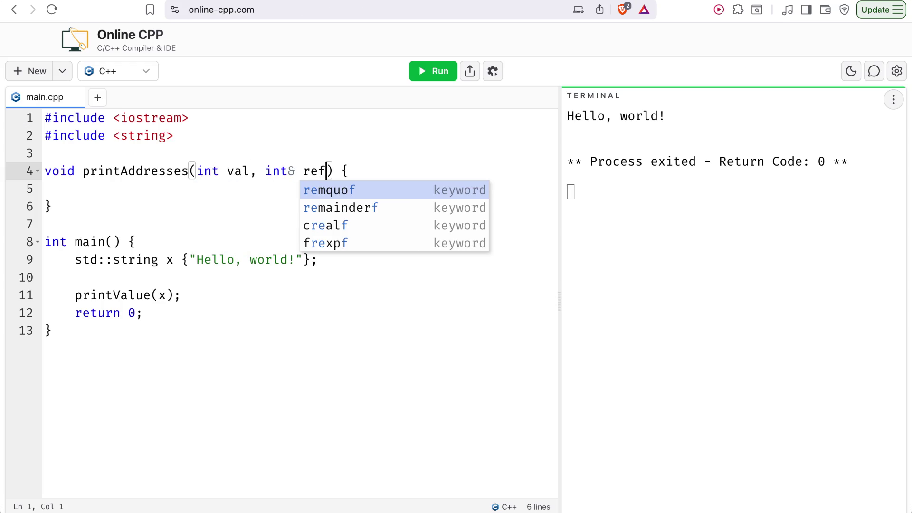
{"action": "left_click", "coordinate": [265, 171]}
{"action": "left_click", "coordinate": [255, 169]}
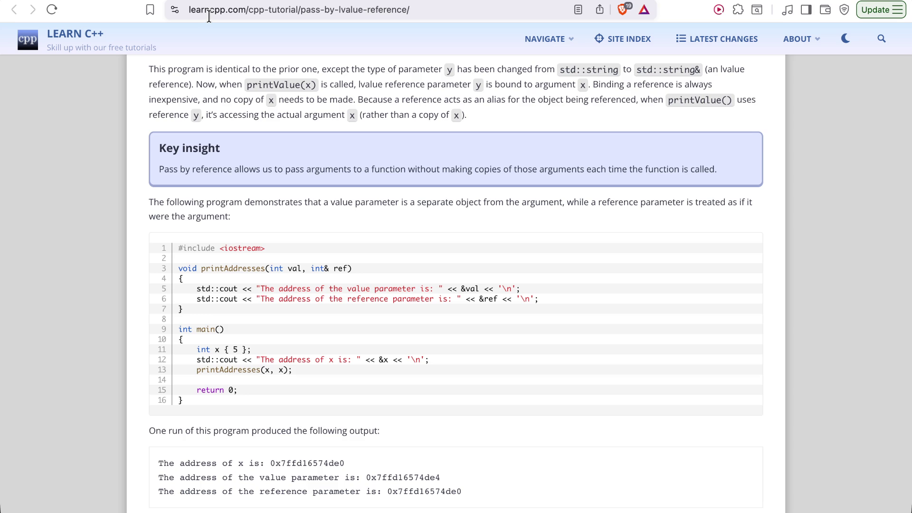
Change the call in main to printAddresses(x, x);
{"action": "key", "text": "ctrl+Tab"}
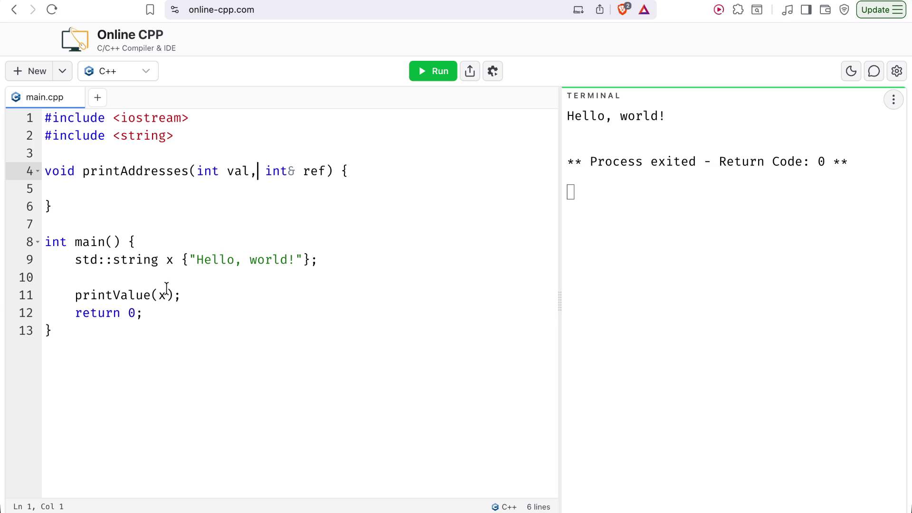
{"action": "left_click", "coordinate": [167, 295]}
{"action": "left_click_drag", "start_coordinate": [181, 296], "coordinate": [75, 296]}
{"action": "type", "text": "pri"}
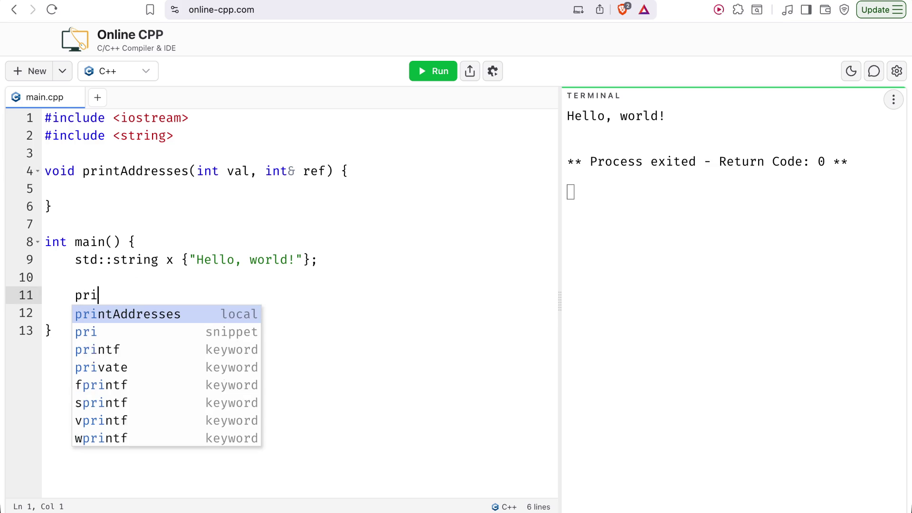
{"action": "type", "text": "ntAddere"}
{"action": "key", "text": "BackSpace"}
{"action": "key", "text": "BackSpace"}
{"action": "key", "text": "BackSpace"}
{"action": "type", "text": "resses(x, x"}
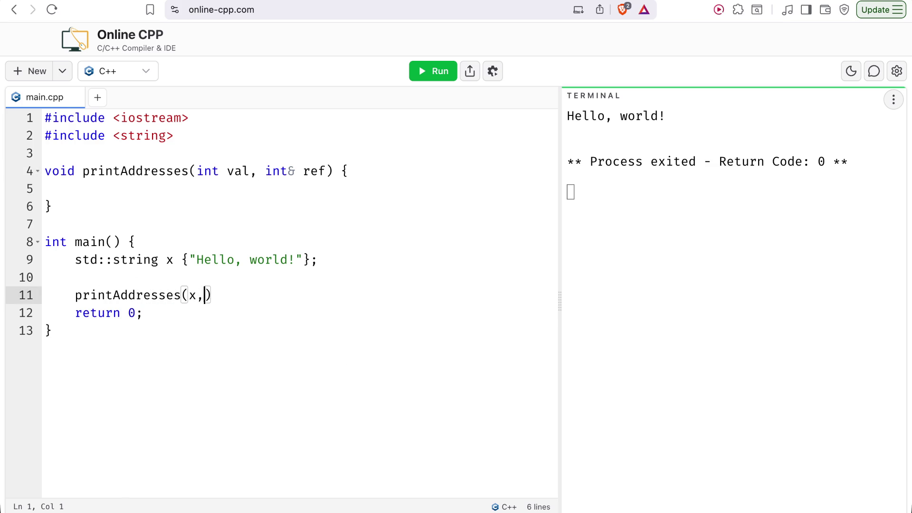
{"action": "type", "text": ");"}
Redeclare x in main as int x {5}
{"action": "left_click_drag", "start_coordinate": [158, 260], "coordinate": [75, 261]}
{"action": "type", "text": "int"}
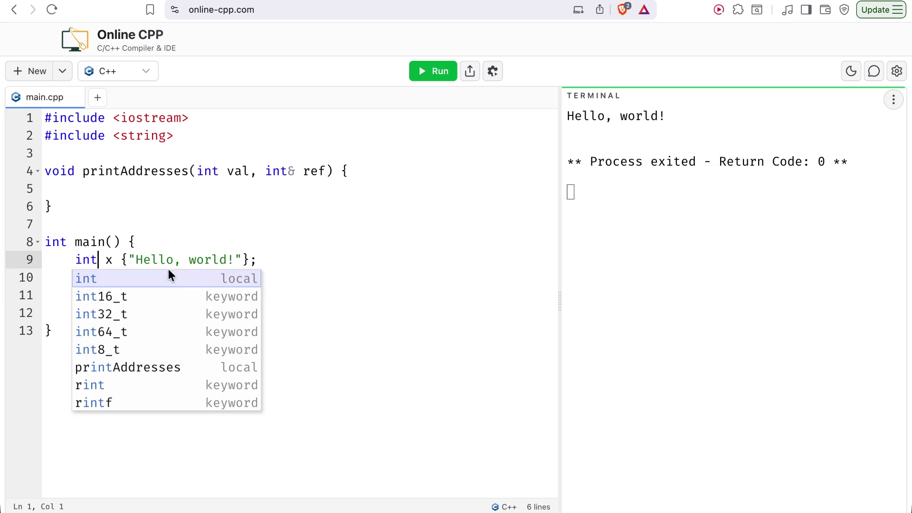
{"action": "left_click_drag", "start_coordinate": [235, 260], "coordinate": [134, 260]}
{"action": "key", "text": "BackSpace"}
{"action": "key", "text": "BackSpace"}
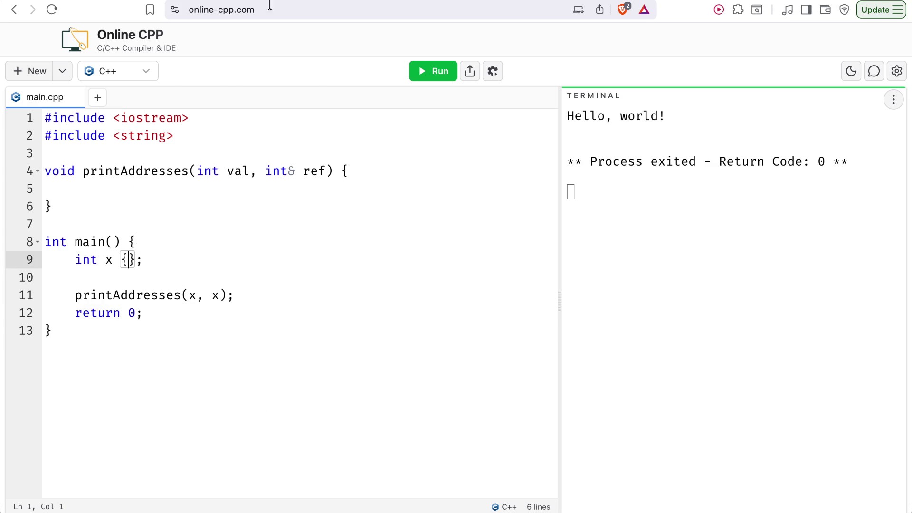
{"action": "key", "text": "ctrl+Tab"}
{"action": "key", "text": "ctrl+shift+Tab"}
{"action": "type", "text": "5"}
Add a cout line below x's declaration with the message 'The address of x is:'
{"action": "left_click", "coordinate": [163, 276]}
{"action": "key", "text": "Return"}
{"action": "key", "text": "Return"}
{"action": "key", "text": "Up"}
{"action": "key", "text": "ctrl+Tab"}
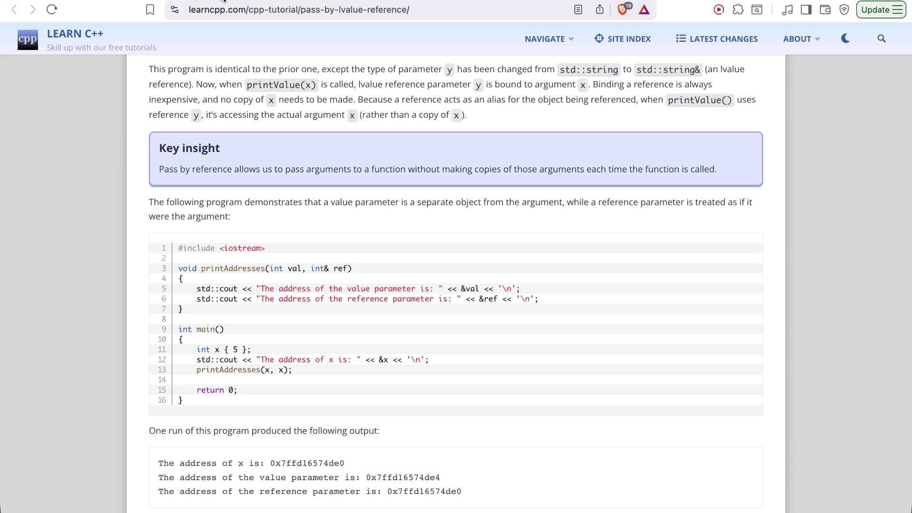
{"action": "key", "text": "ctrl+shift+Tab"}
{"action": "type", "text": "std::c"}
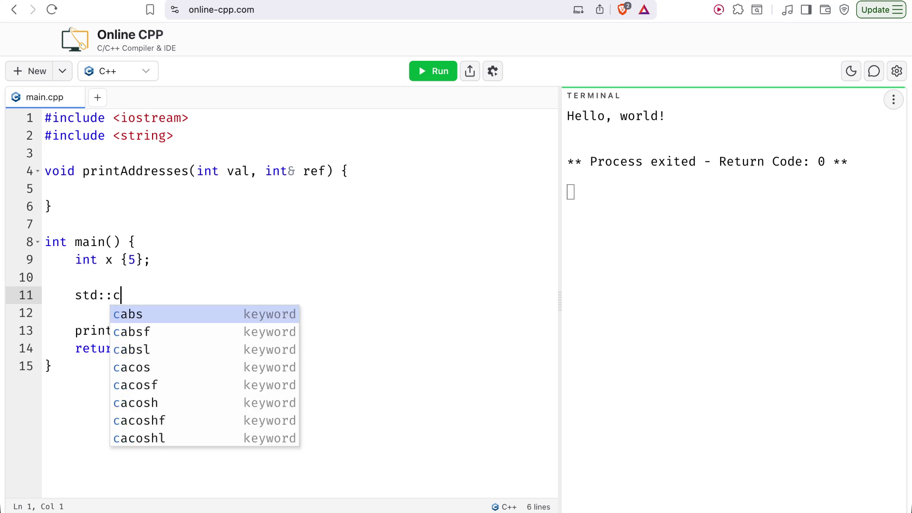
{"action": "type", "text": "out << \"The addre"}
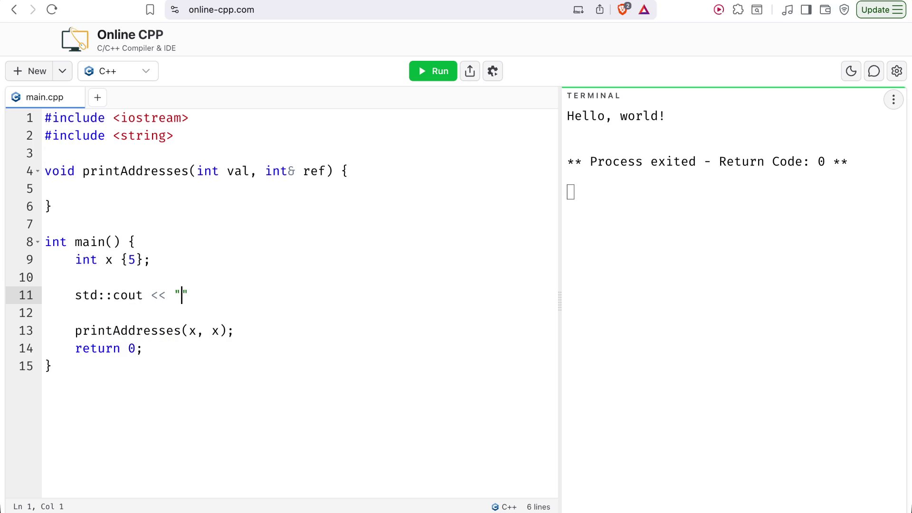
{"action": "type", "text": "ss is"}
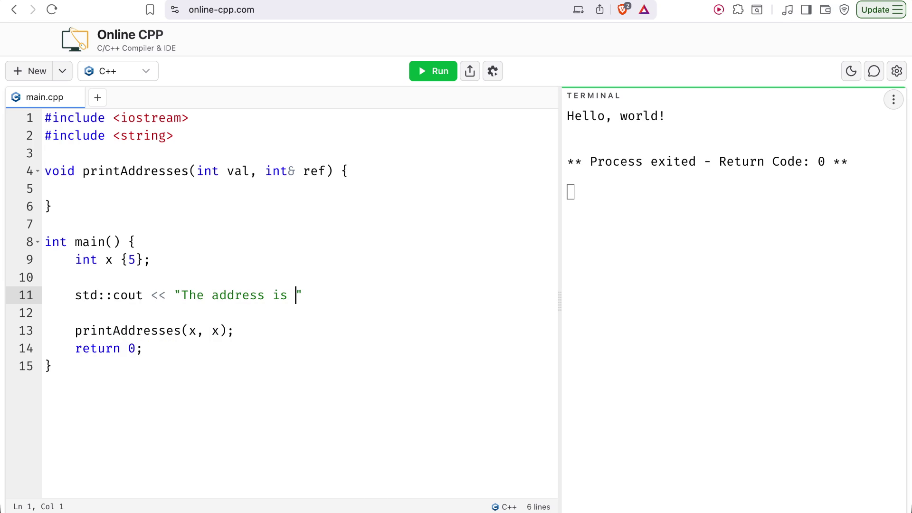
{"action": "key", "text": "ctrl+Tab"}
{"action": "key", "text": "ctrl+shift+Tab"}
{"action": "key", "text": "BackSpace"}
{"action": "key", "text": "BackSpace"}
{"action": "key", "text": "BackSpace"}
{"action": "type", "text": "of x is:"}
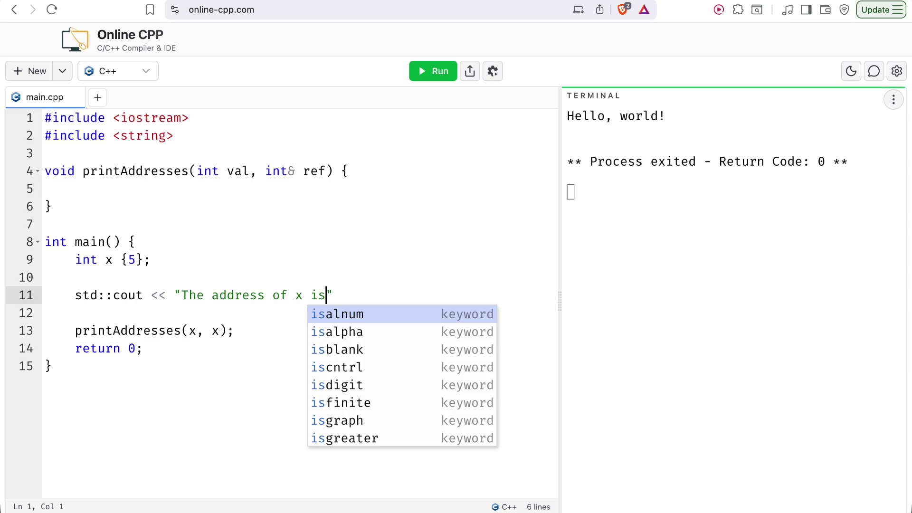
Finish that line so it prints &x followed by a newline
{"action": "key", "text": "Right"}
{"action": "type", "text": "<< x << '"}
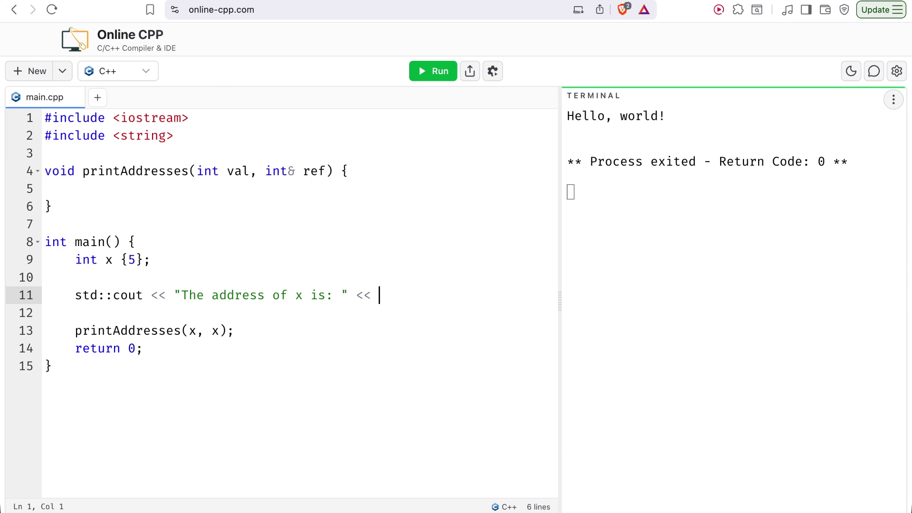
{"action": "key", "text": "Right"}
{"action": "type", "text": ";"}
{"action": "key", "text": "ctrl+Tab"}
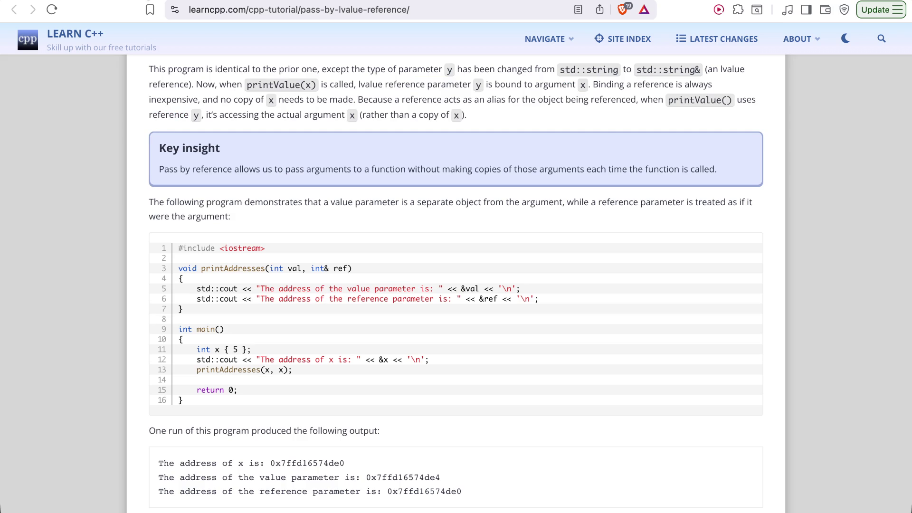
{"action": "left_click", "coordinate": [109, 5]}
{"action": "left_click", "coordinate": [378, 297]}
{"action": "type", "text": "&"}
Copy the address line into printAddresses and change it to print val and &val
{"action": "left_click", "coordinate": [210, 330]}
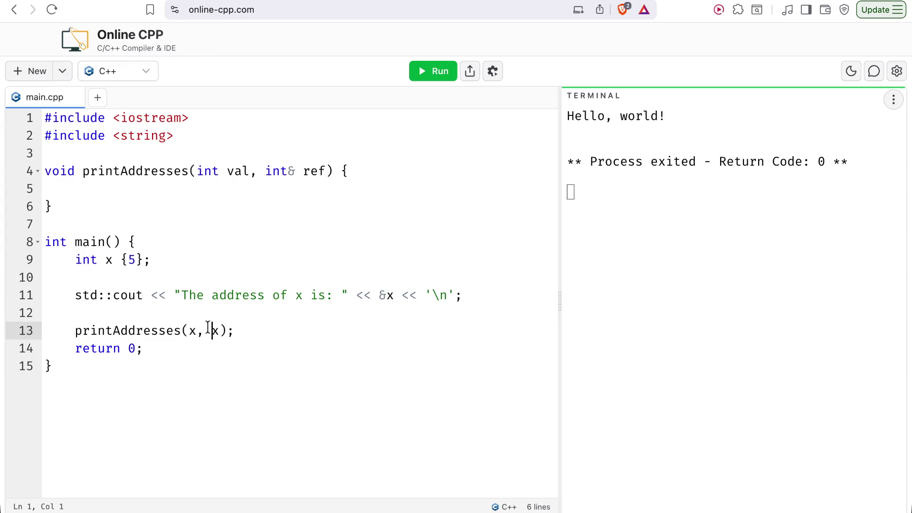
{"action": "left_click", "coordinate": [212, 192]}
{"action": "left_click", "coordinate": [112, 313]}
{"action": "triple_click", "coordinate": [128, 295]}
{"action": "key", "text": "ctrl+c"}
{"action": "left_click", "coordinate": [139, 183]}
{"action": "key", "text": "ctrl+v"}
{"action": "key", "text": "BackSpace"}
{"action": "left_click", "coordinate": [333, 189]}
{"action": "key", "text": "BackSpace"}
{"action": "type", "text": "val"}
{"action": "left_click", "coordinate": [440, 188]}
{"action": "key", "text": "BackSpace"}
{"action": "type", "text": "val"}
Add a second line printing &ref in printAddresses, fix the indentation, and run
{"action": "key", "text": "End"}
{"action": "key", "text": "Return"}
{"action": "key", "text": "ctrl+v"}
{"action": "key", "text": "BackSpace"}
{"action": "left_click", "coordinate": [143, 204]}
{"action": "key", "text": "BackSpace"}
{"action": "key", "text": "BackSpace"}
{"action": "key", "text": "BackSpace"}
{"action": "key", "text": "Tab"}
{"action": "type", "text": "s"}
{"action": "left_click_drag", "start_coordinate": [101, 189], "coordinate": [526, 202]}
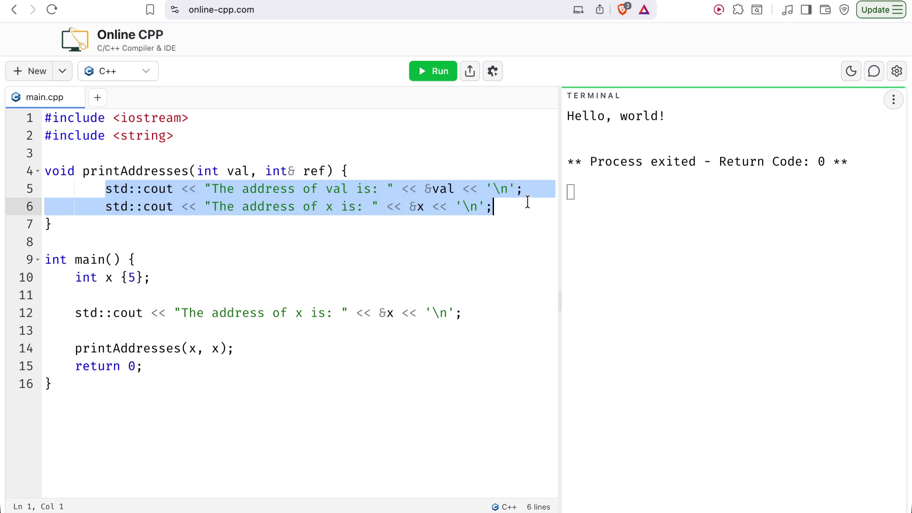
{"action": "key", "text": "shift+Tab"}
{"action": "left_click", "coordinate": [395, 206]}
{"action": "key", "text": "BackSpace"}
{"action": "type", "text": "ref"}
{"action": "key", "text": "Left"}
{"action": "key", "text": "Left"}
{"action": "key", "text": "Left"}
{"action": "left_click", "coordinate": [436, 76]}
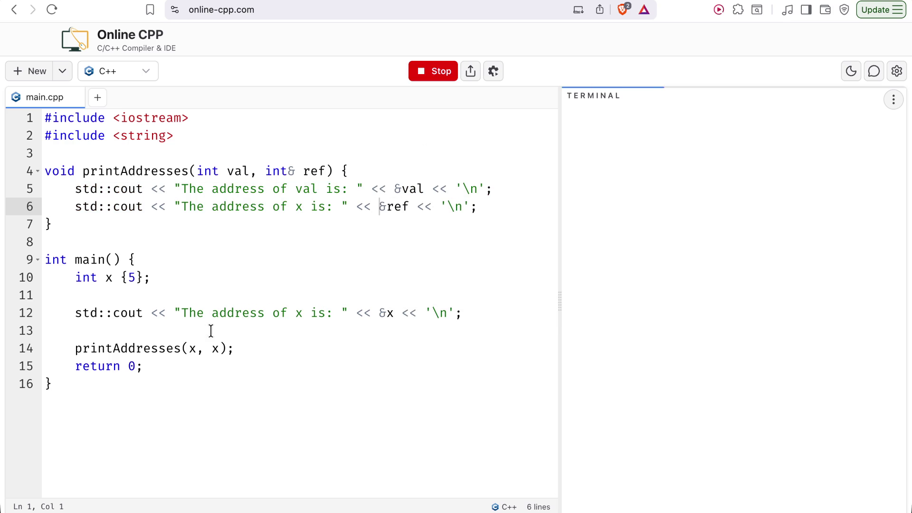
Highlight the output addresses, with val at 0x7ffd16831e5c apart from x and ref
{"action": "double_click", "coordinate": [412, 191]}
{"action": "double_click", "coordinate": [740, 117]}
{"action": "left_click", "coordinate": [790, 147]}
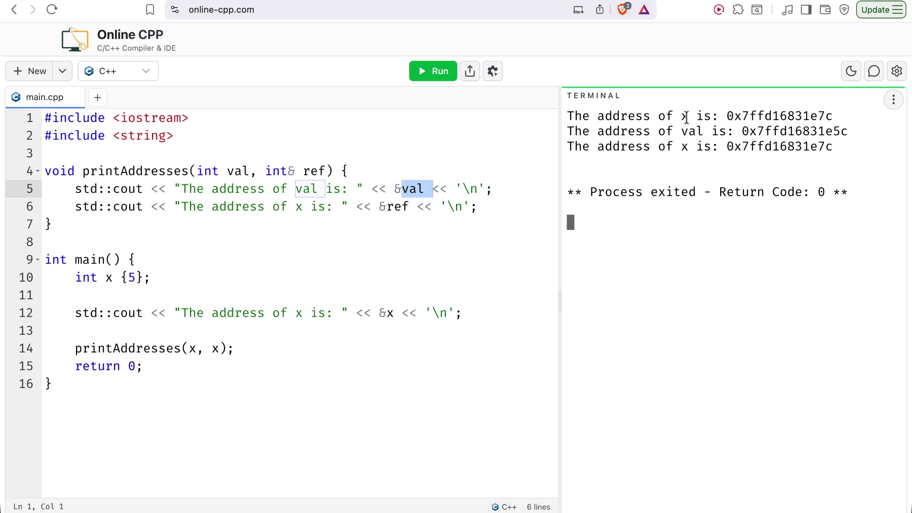
{"action": "left_click_drag", "start_coordinate": [742, 132], "coordinate": [818, 132]}
{"action": "left_click_drag", "start_coordinate": [733, 150], "coordinate": [887, 148]}
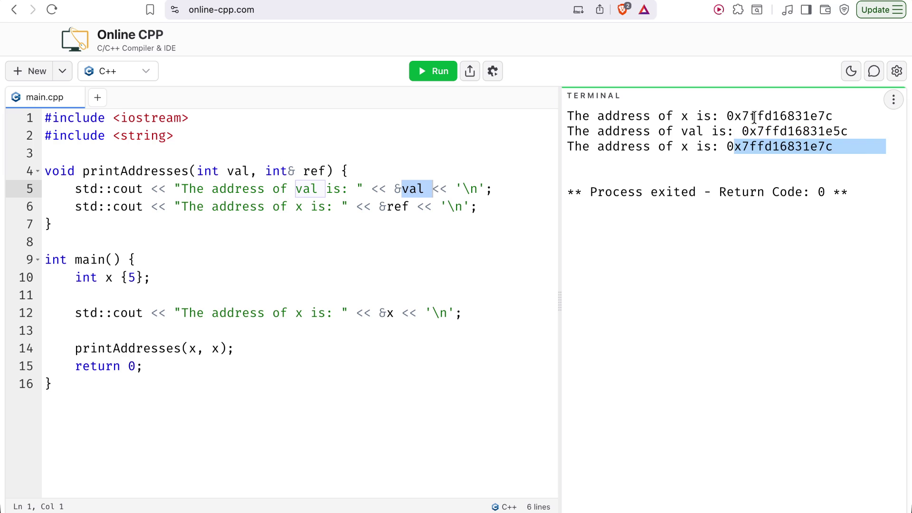
Compare with the lesson's sample output, then mark val's address again
{"action": "key", "text": "ctrl+Tab"}
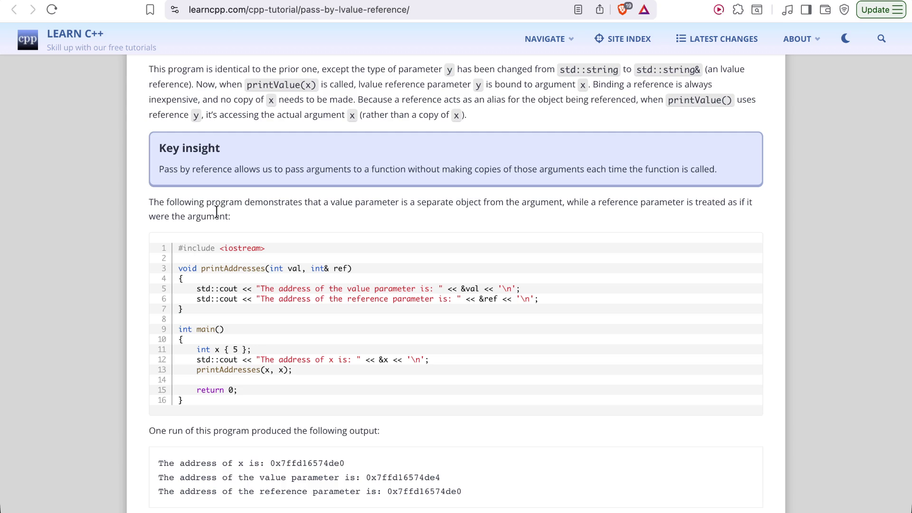
{"action": "scroll", "coordinate": [272, 357], "scroll_direction": "down", "scroll_amount": 1}
{"action": "scroll", "coordinate": [271, 357], "scroll_direction": "down", "scroll_amount": 2}
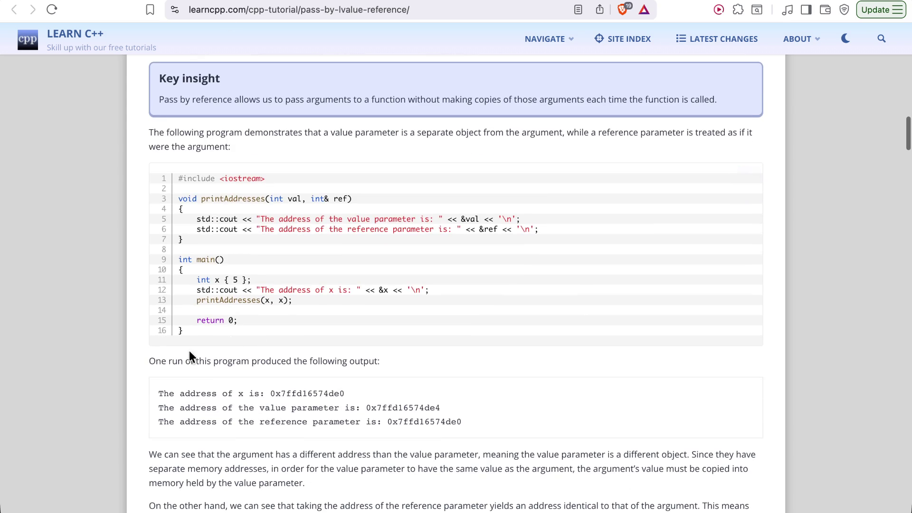
{"action": "scroll", "coordinate": [306, 372], "scroll_direction": "down", "scroll_amount": 1}
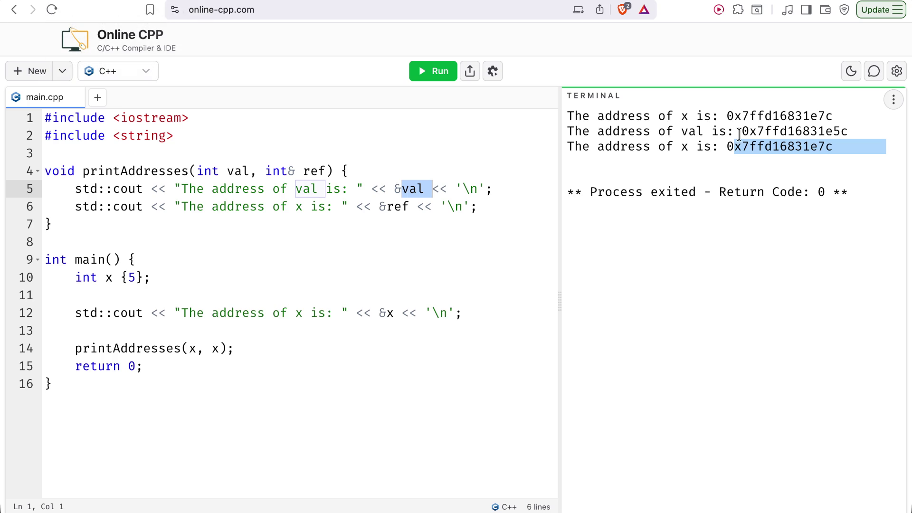
{"action": "left_click_drag", "start_coordinate": [740, 134], "coordinate": [872, 135]}
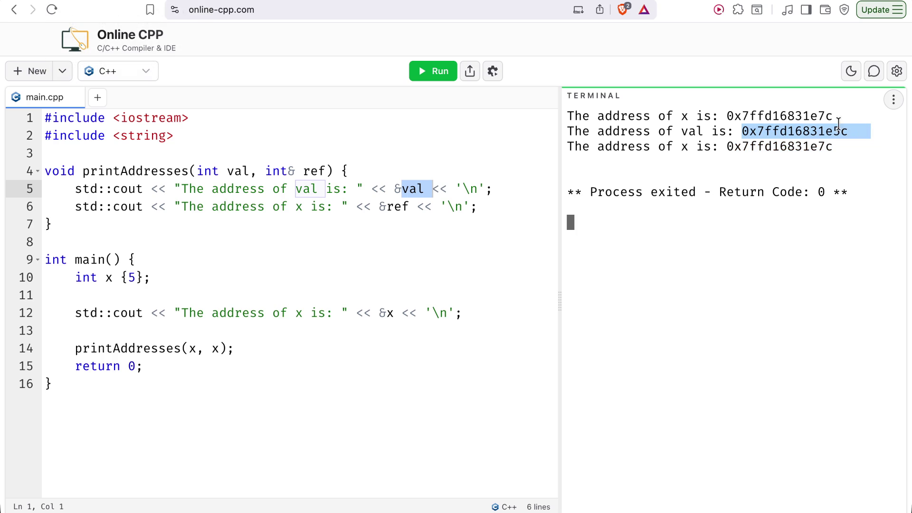
{"action": "left_click", "coordinate": [729, 118]}
{"action": "left_click_drag", "start_coordinate": [735, 131], "coordinate": [879, 134]}
{"action": "left_click", "coordinate": [306, 206]}
Change the second label from x to ref and rerun the program
{"action": "type", "text": "r"}
{"action": "key", "text": "BackSpace"}
{"action": "key", "text": "BackSpace"}
{"action": "type", "text": "ref"}
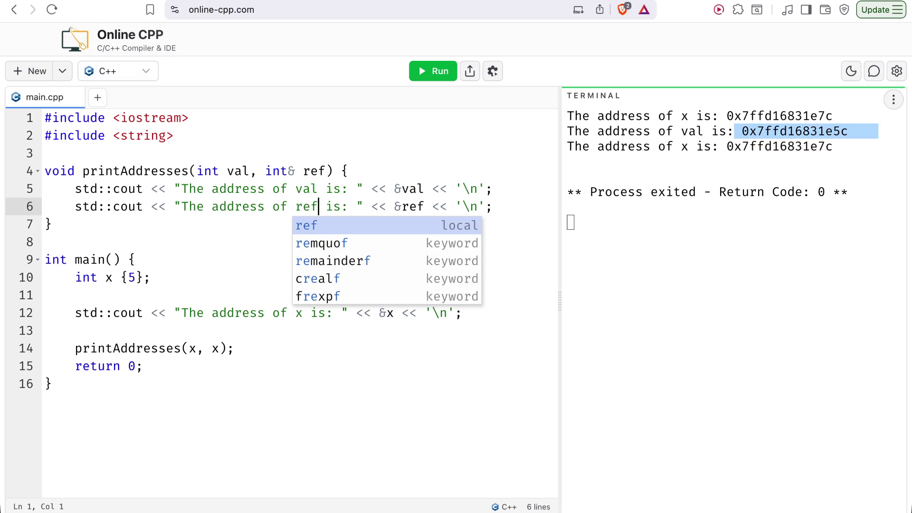
{"action": "left_click", "coordinate": [442, 68]}
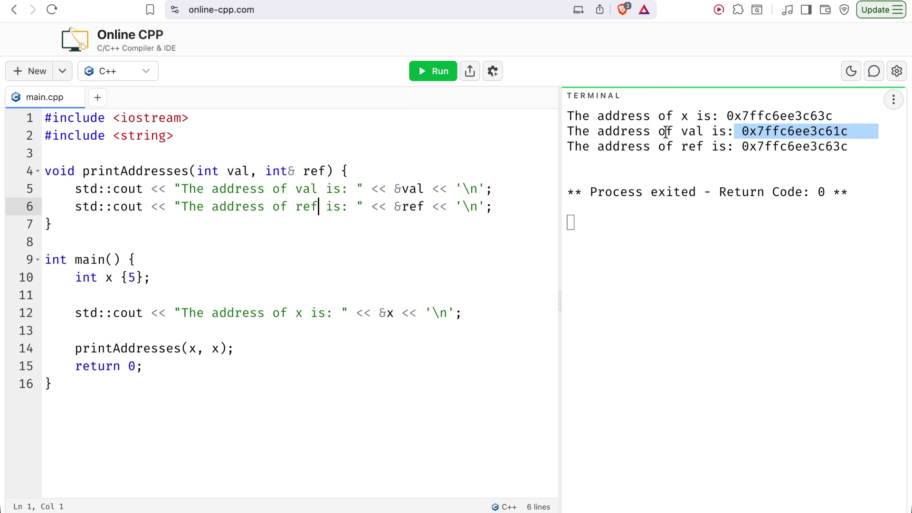
Check the lesson's output wording against the code's labels
{"action": "left_click", "coordinate": [281, 2]}
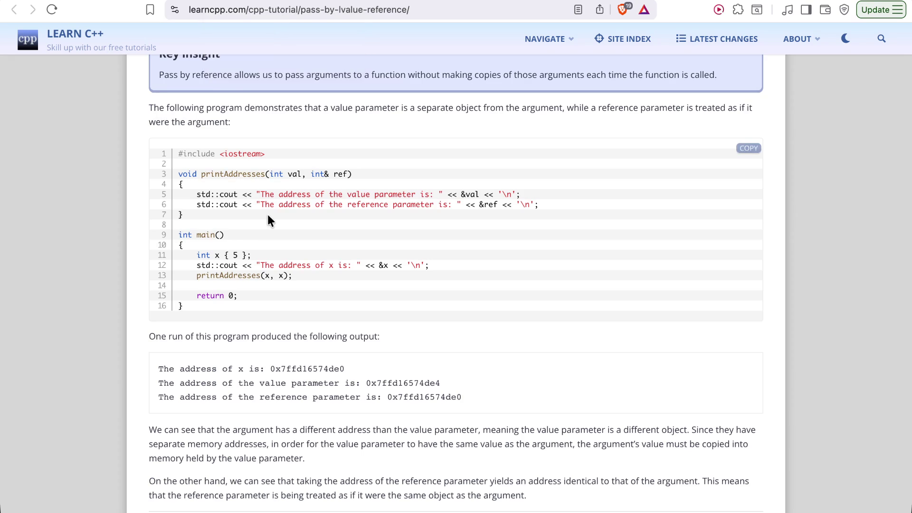
{"action": "scroll", "coordinate": [267, 214], "scroll_direction": "down", "scroll_amount": 5}
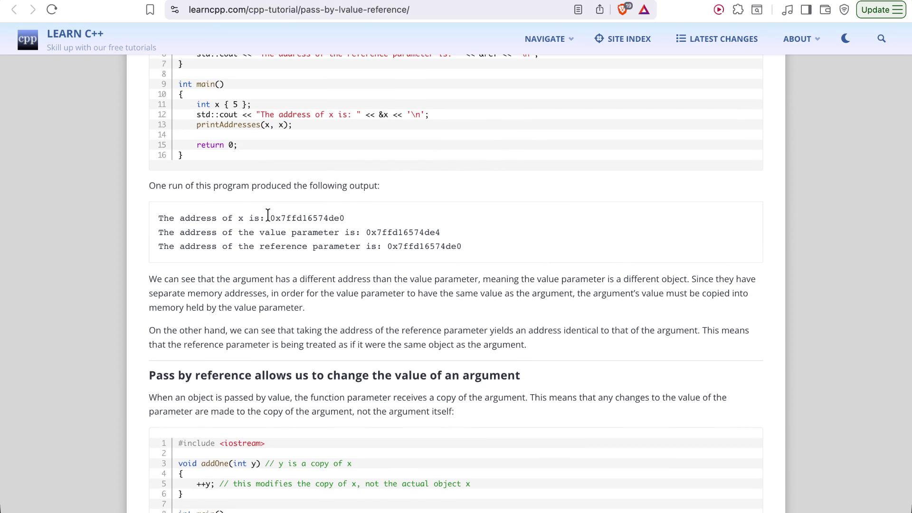
{"action": "left_click", "coordinate": [124, 3]}
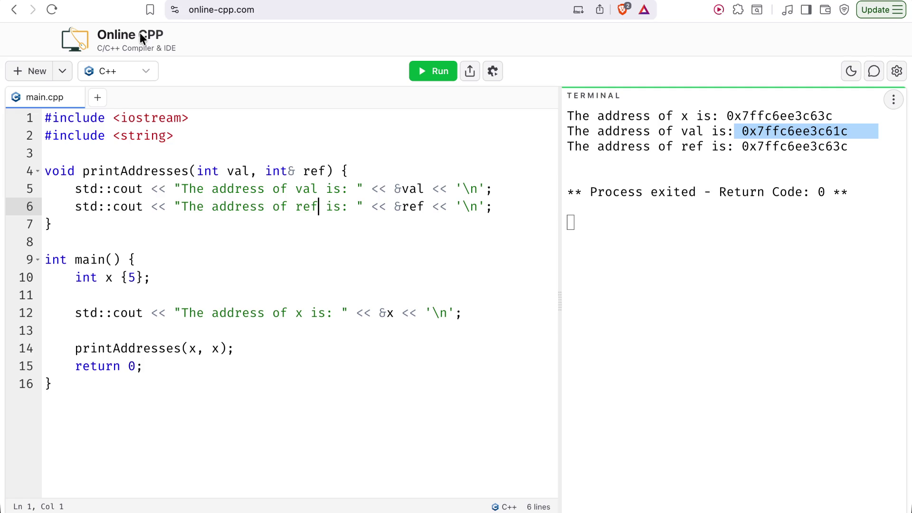
{"action": "left_click", "coordinate": [318, 189]}
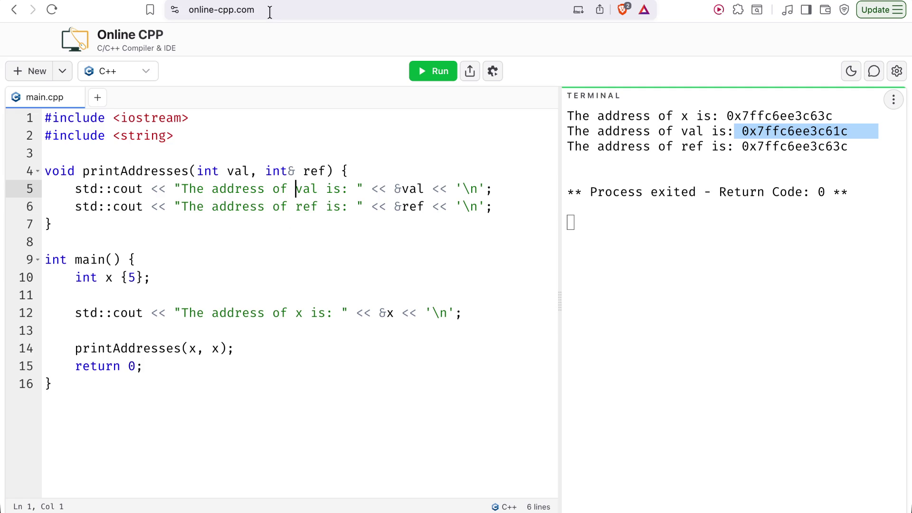
{"action": "left_click", "coordinate": [271, 2]}
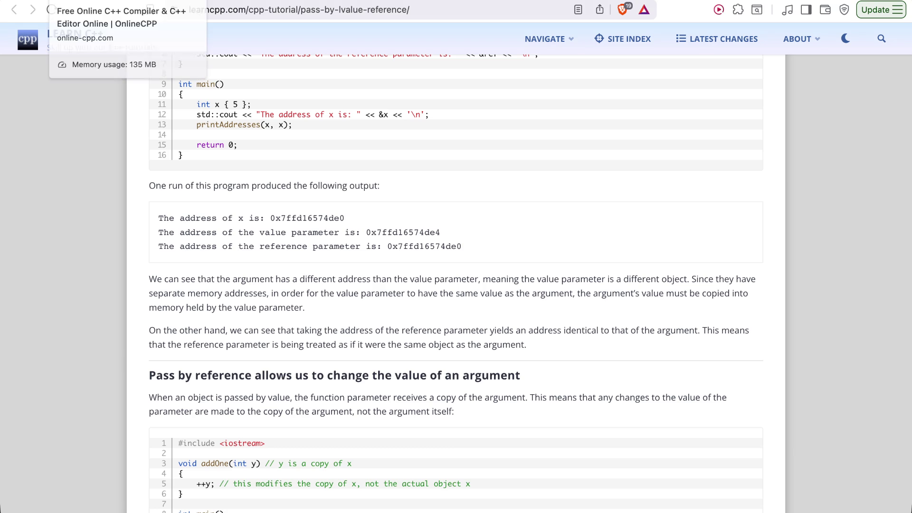
{"action": "left_click", "coordinate": [124, 2]}
Reword the labels to 'the value' and 'the reference' and rerun the program
{"action": "type", "text": "the valeu is: \" << &val << '\\n';"}
{"action": "left_click", "coordinate": [350, 188]}
{"action": "type", "text": "ue is: \" << &val << '\\n';"}
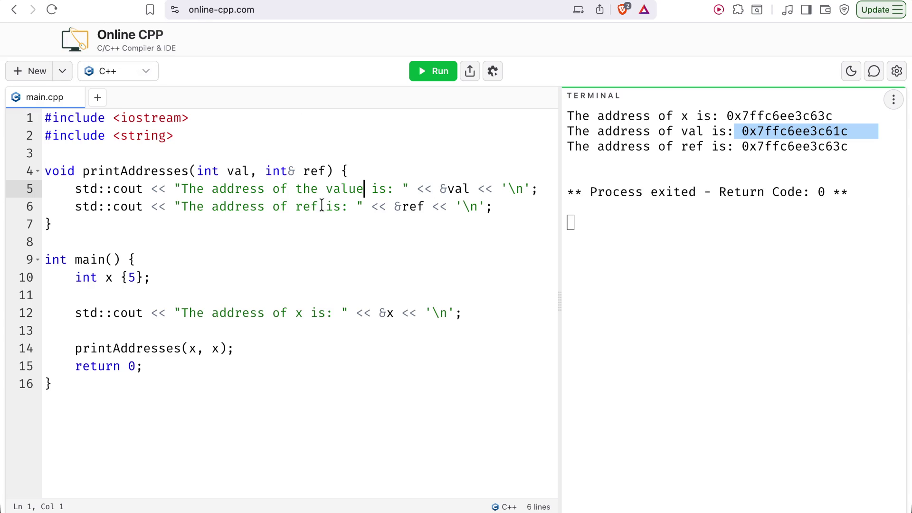
{"action": "left_click", "coordinate": [296, 206]}
{"action": "type", "text": "the"}
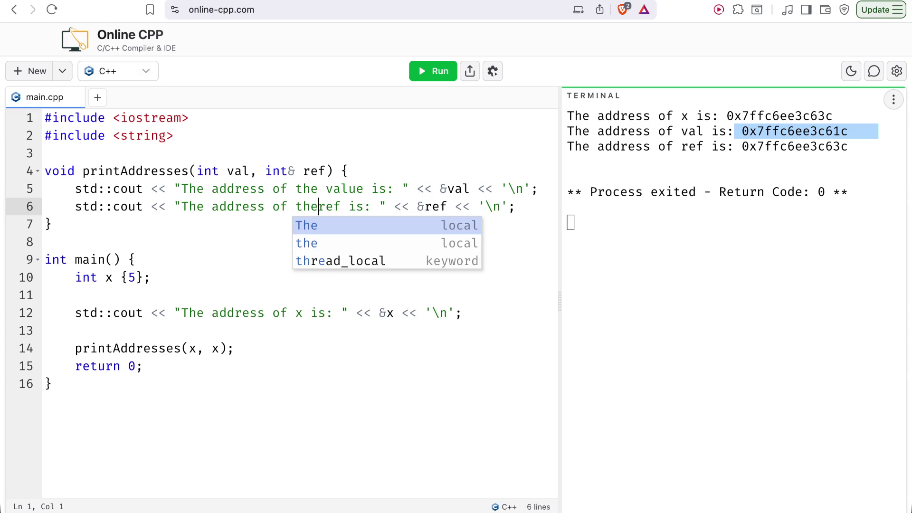
{"action": "left_click", "coordinate": [349, 207]}
{"action": "type", "text": "erence"}
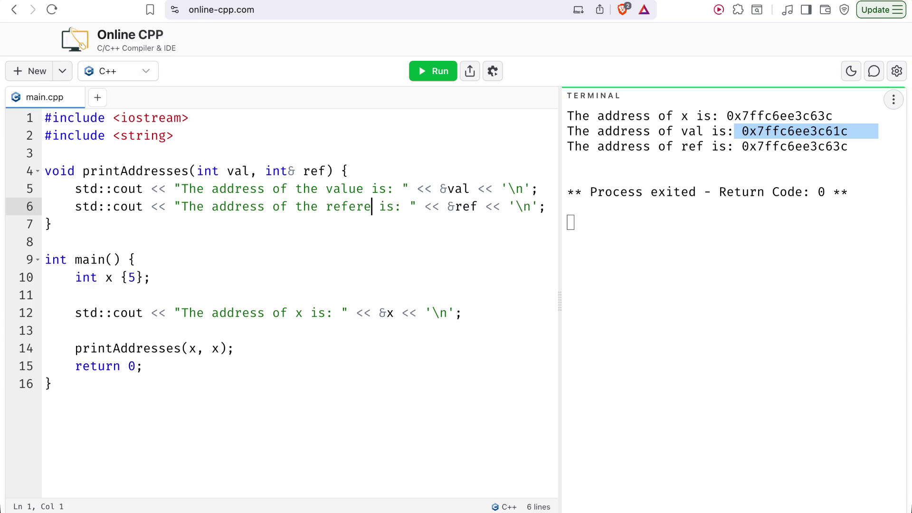
{"action": "left_click", "coordinate": [426, 78]}
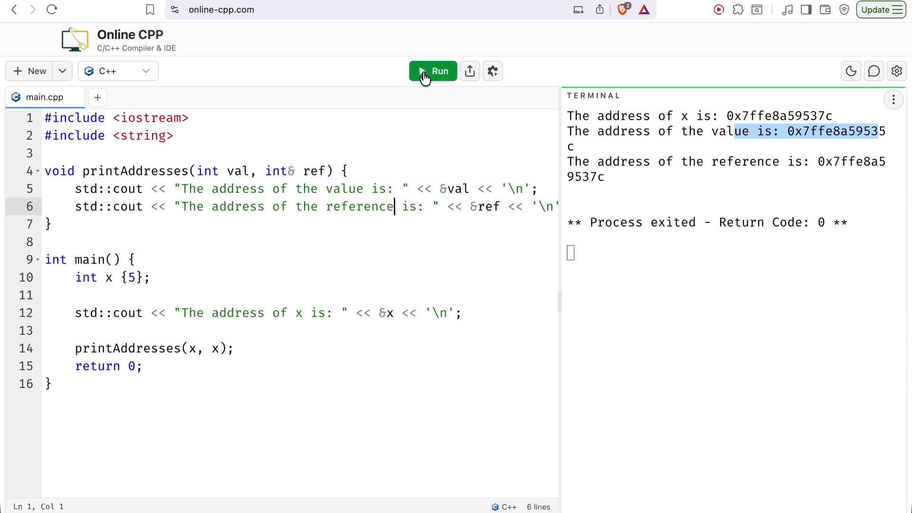
Widen the output panel so the address lines stop wrapping
{"action": "left_click", "coordinate": [569, 256]}
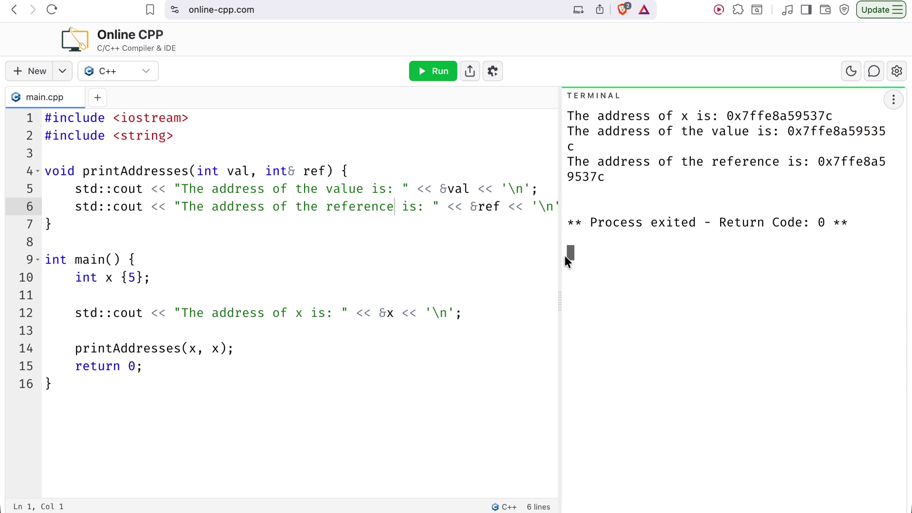
{"action": "left_click_drag", "start_coordinate": [554, 262], "coordinate": [495, 263]}
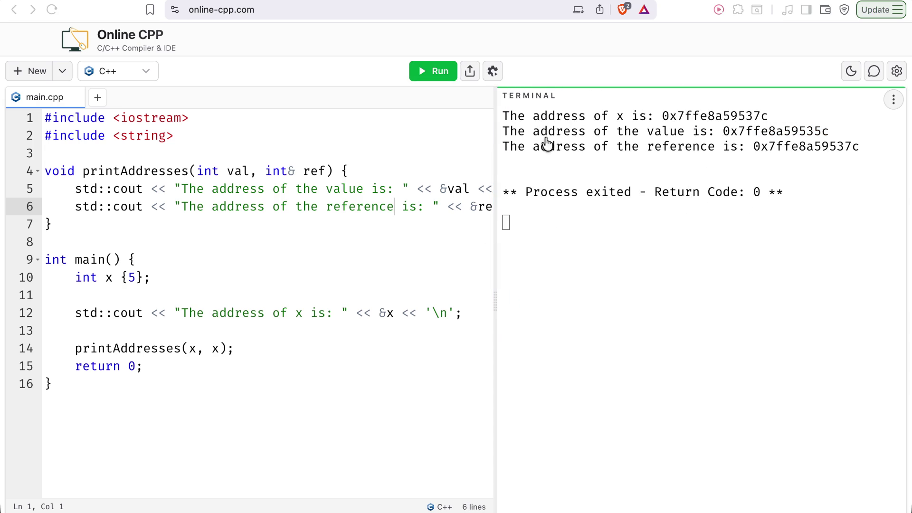
{"action": "left_click", "coordinate": [531, 163]}
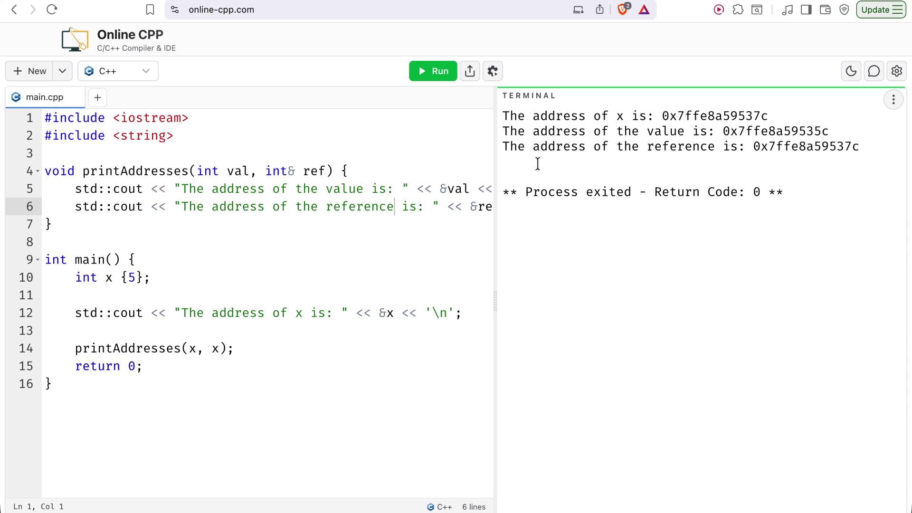
{"action": "key", "text": "ctrl+Tab"}
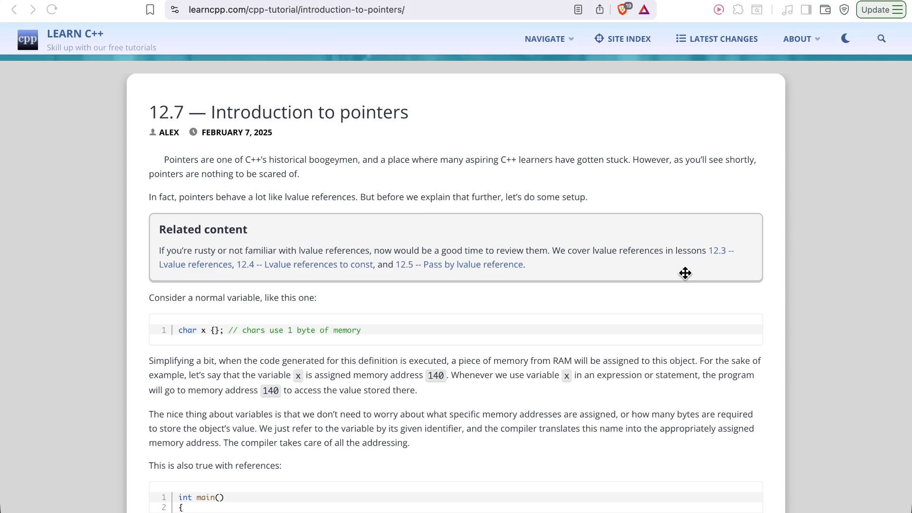
Return to the Pass by lvalue reference lesson and scroll to the addOne example
{"action": "key", "text": "super+bracketleft"}
{"action": "scroll", "coordinate": [230, 282], "scroll_direction": "down", "scroll_amount": 3}
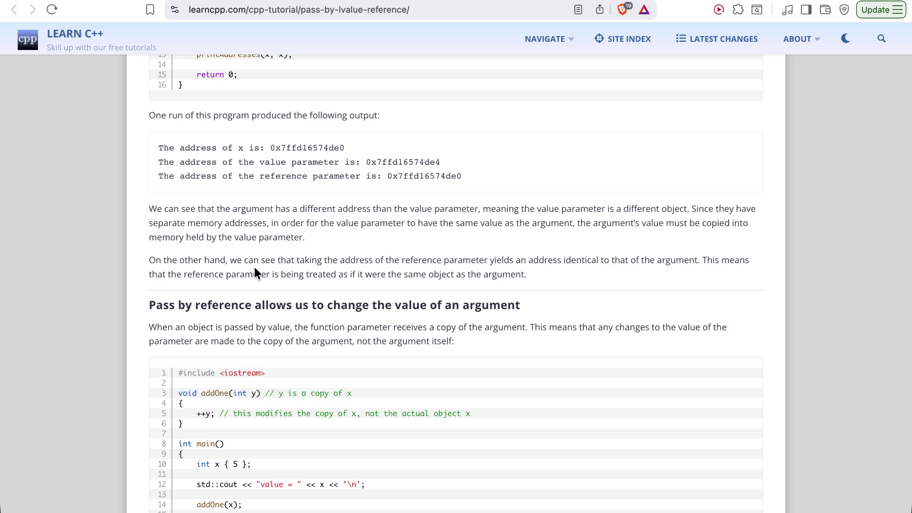
{"action": "scroll", "coordinate": [302, 285], "scroll_direction": "down", "scroll_amount": 3}
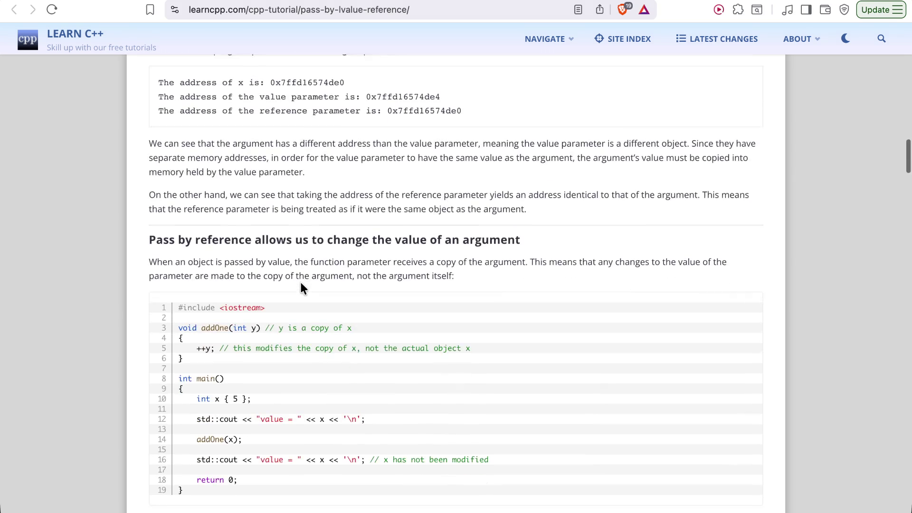
Highlight the 'Pass by reference allows us to change the value of an argument' heading and scroll to the addOne output
{"action": "left_click_drag", "start_coordinate": [151, 228], "coordinate": [539, 232]}
{"action": "scroll", "coordinate": [540, 232], "scroll_direction": "down", "scroll_amount": 5}
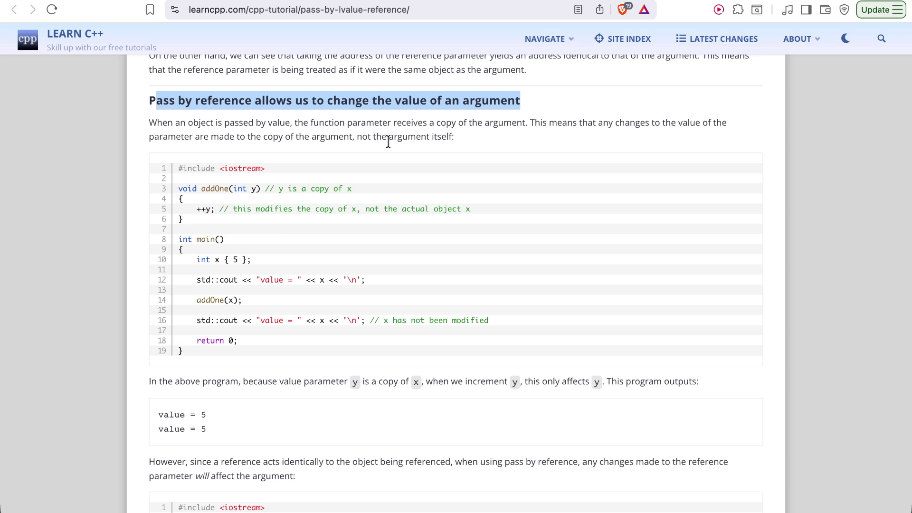
{"action": "key", "text": "ctrl+Tab"}
Replace the printAddresses function with a new void addOne(int y) function
{"action": "left_click_drag", "start_coordinate": [52, 224], "coordinate": [27, 175]}
{"action": "type", "text": "void addOne(i) {"}
{"action": "key", "text": "Return"}
{"action": "left_click", "coordinate": [136, 171]}
{"action": "type", "text": "i"}
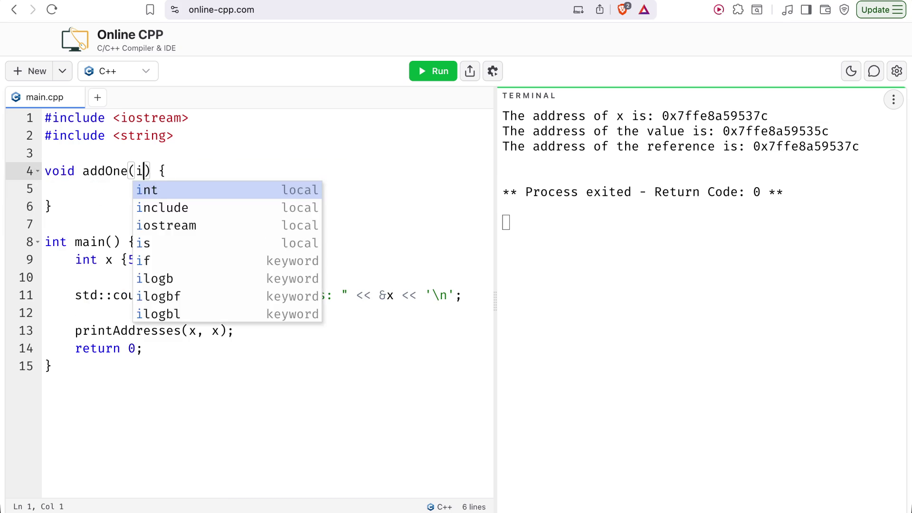
{"action": "type", "text": "nt y"}
{"action": "left_click", "coordinate": [114, 193]}
Give addOne the body ++y, matching the lesson's code
{"action": "key", "text": "ctrl+Tab"}
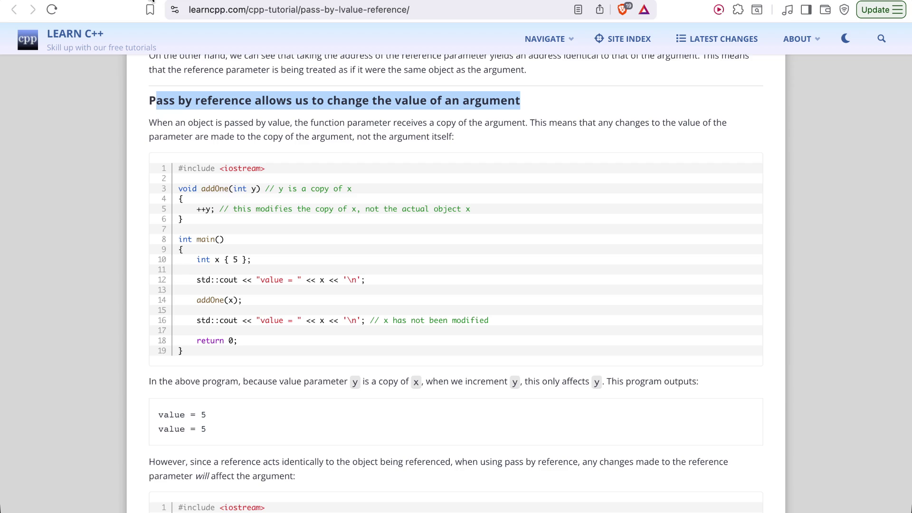
{"action": "key", "text": "ctrl+shift+Tab"}
{"action": "type", "text": "++y;"}
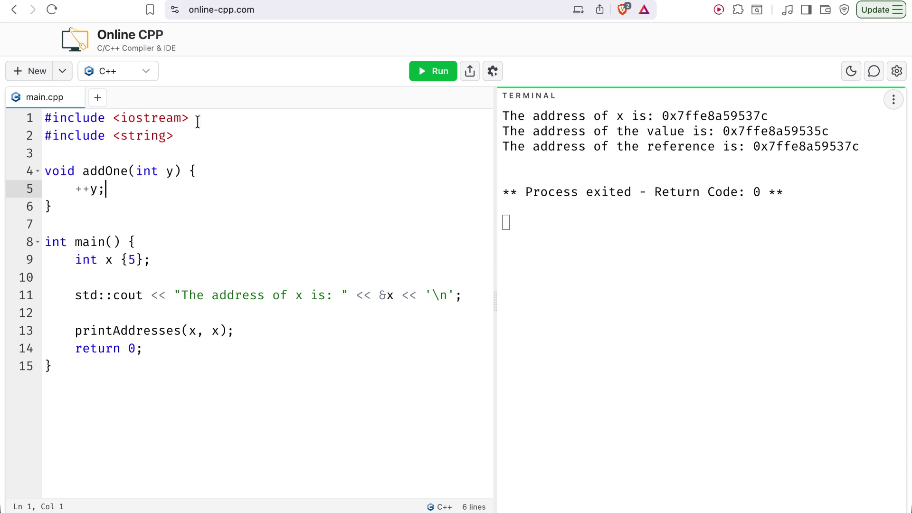
{"action": "left_click_drag", "start_coordinate": [97, 190], "coordinate": [75, 189]}
{"action": "type", "text": "y--"}
{"action": "key", "text": "BackSpace"}
{"action": "key", "text": "BackSpace"}
{"action": "key", "text": "BackSpace"}
{"action": "type", "text": "_"}
{"action": "key", "text": "BackSpace"}
{"action": "type", "text": "++y"}
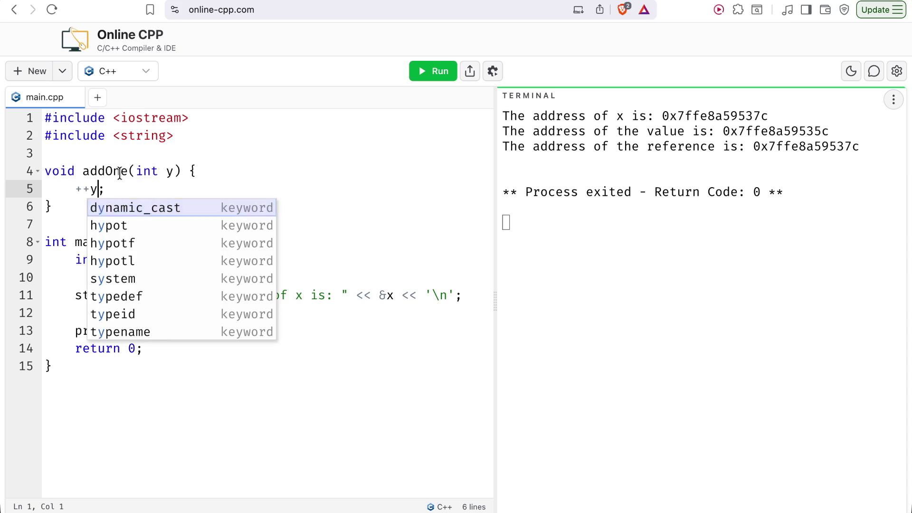
Delete main's old printAddresses statements and return line, leaving an empty body
{"action": "left_click", "coordinate": [167, 314]}
{"action": "mouse_move", "coordinate": [247, 328]}
{"action": "left_mouse_down"}
{"action": "mouse_move", "coordinate": [136, 292]}
{"action": "mouse_move", "coordinate": [91, 259]}
{"action": "left_mouse_up"}
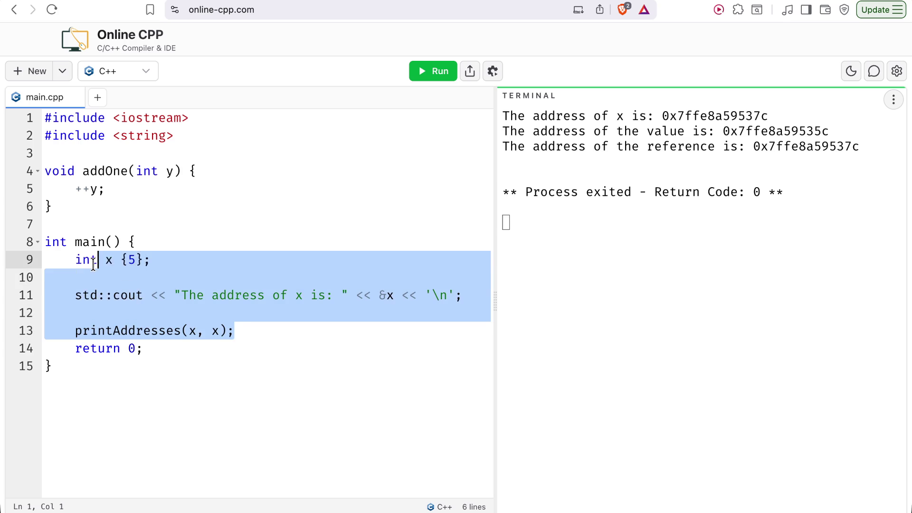
{"action": "key", "text": "BackSpace"}
{"action": "key", "text": "BackSpace"}
{"action": "key", "text": "BackSpace"}
{"action": "triple_click", "coordinate": [96, 271]}
{"action": "key", "text": "BackSpace"}
{"action": "left_click", "coordinate": [100, 242]}
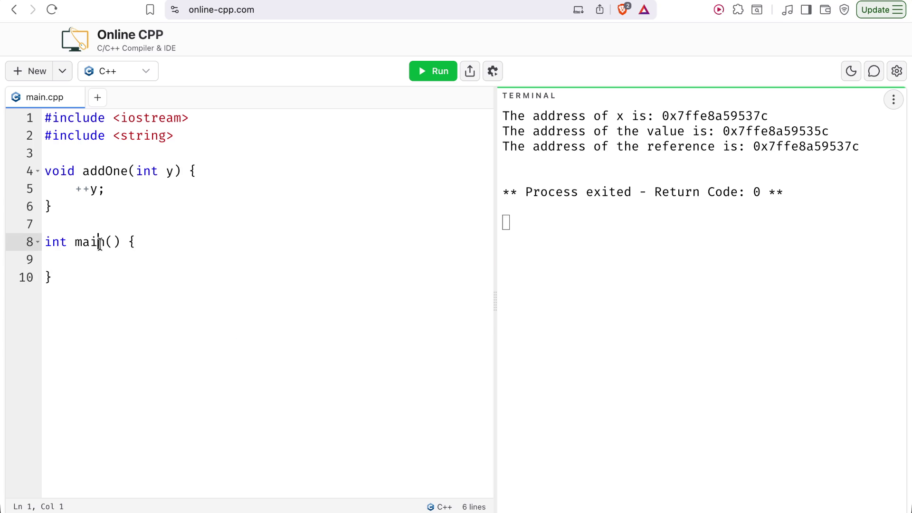
{"action": "left_click", "coordinate": [100, 256]}
Declare int x {5}; as main's first line
{"action": "key", "text": "ctrl+Tab"}
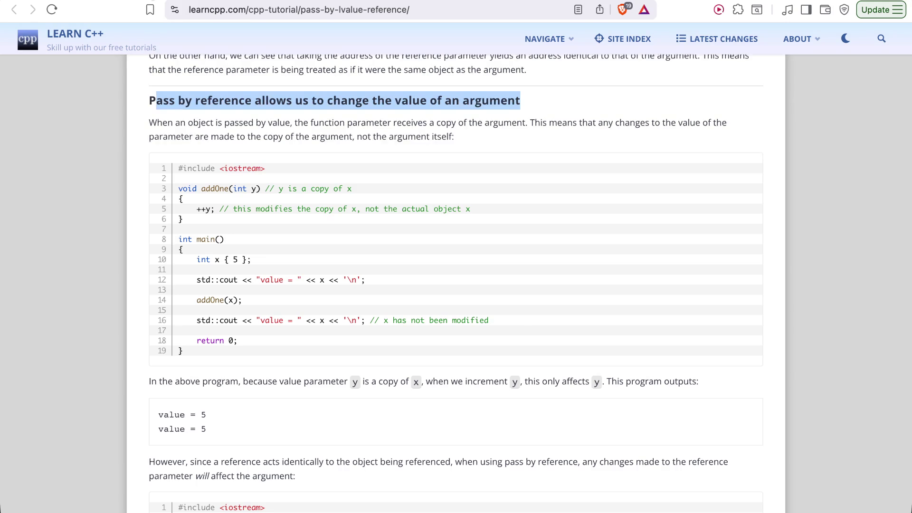
{"action": "key", "text": "ctrl+shift+Tab"}
{"action": "type", "text": "int x {5};"}
{"action": "key", "text": "Return"}
{"action": "key", "text": "Return"}
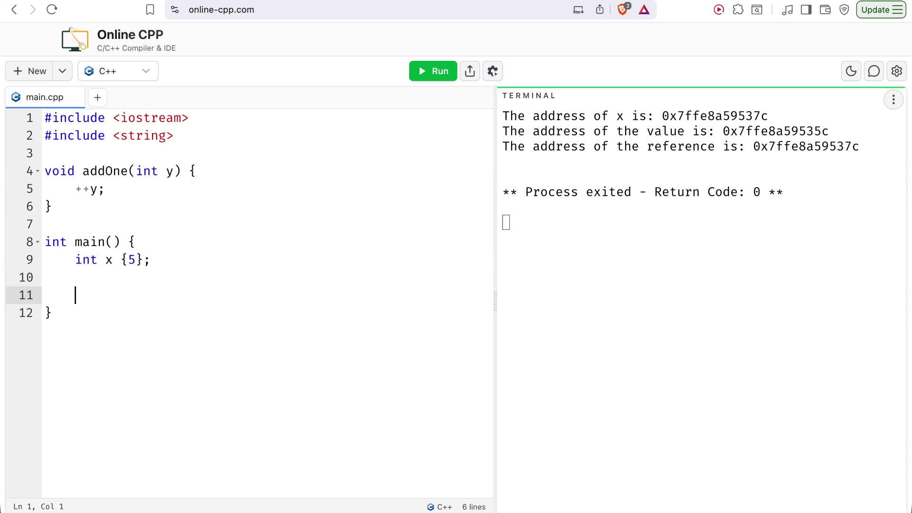
{"action": "key", "text": "ctrl+Tab"}
{"action": "key", "text": "ctrl+shift+Tab"}
Add the print statement std::cout << x << ' '; after the declaration
{"action": "type", "text": "std"}
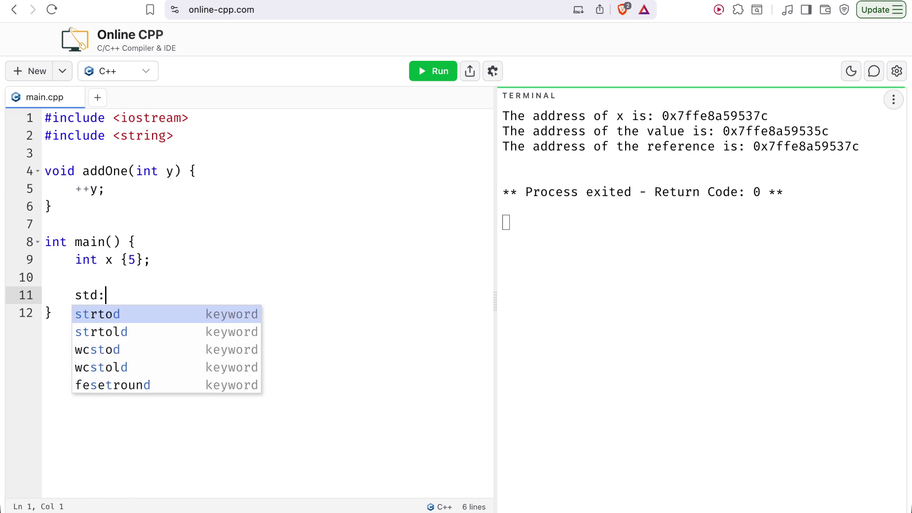
{"action": "type", "text": "::o"}
{"action": "key", "text": "BackSpace"}
{"action": "type", "text": "cout << x <<"}
{"action": "key", "text": "ctrl+Tab"}
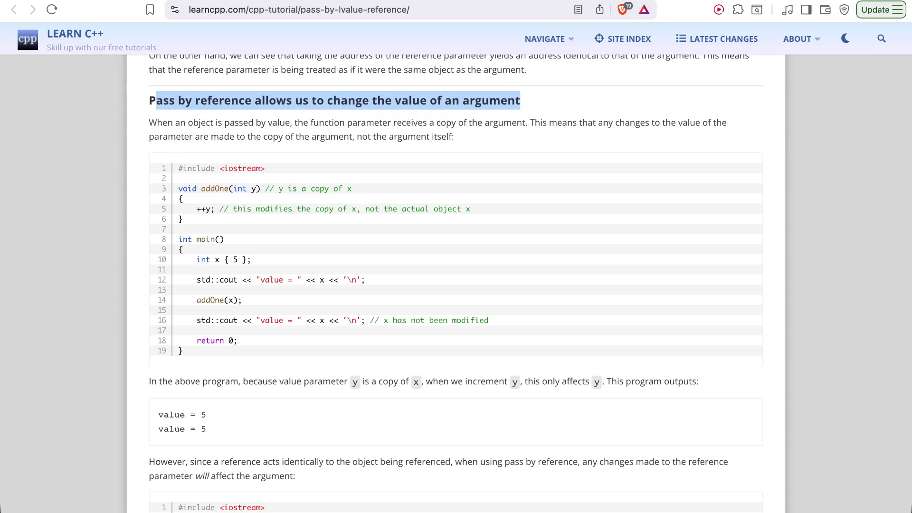
{"action": "key", "text": "ctrl+shift+Tab"}
{"action": "key", "text": "Return"}
{"action": "key", "text": "BackSpace"}
{"action": "key", "text": "BackSpace"}
{"action": "type", "text": "' ';"}
{"action": "key", "text": "Return"}
{"action": "key", "text": "Return"}
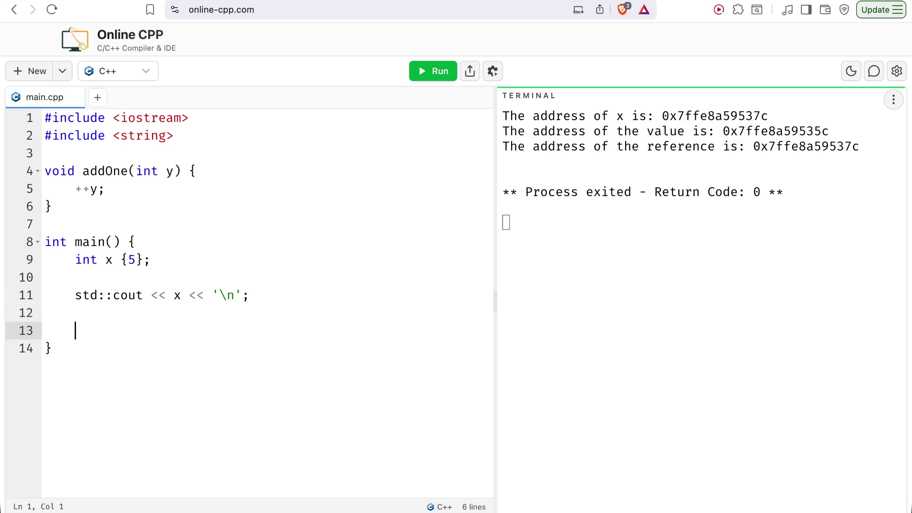
{"action": "key", "text": "ctrl+Tab"}
{"action": "key", "text": "ctrl+shift+Tab"}
Insert a "Value: " label before x in the first print statement
{"action": "left_click", "coordinate": [151, 295]}
{"action": "key", "text": "BackSpace"}
{"action": "type", "text": "<< va"}
{"action": "key", "text": "BackSpace"}
{"action": "key", "text": "BackSpace"}
{"action": "type", "text": "\"<< "}
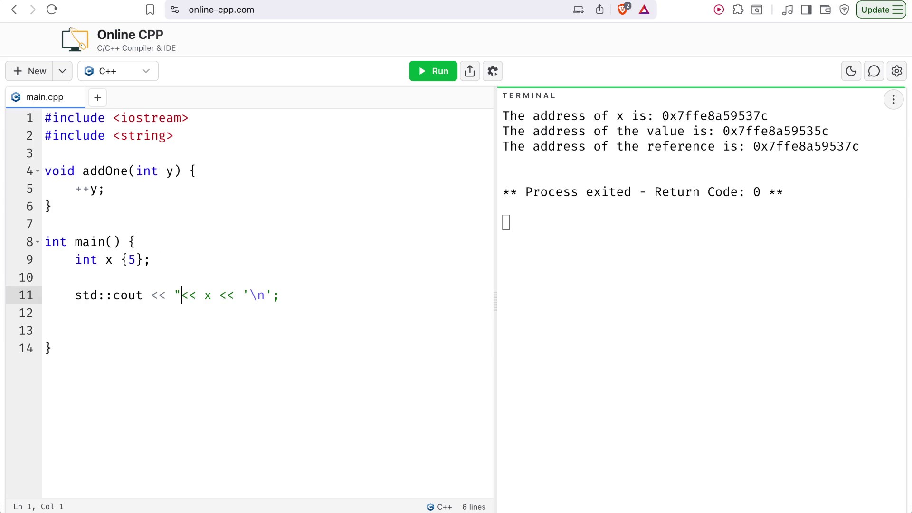
{"action": "type", "text": "Value: \""}
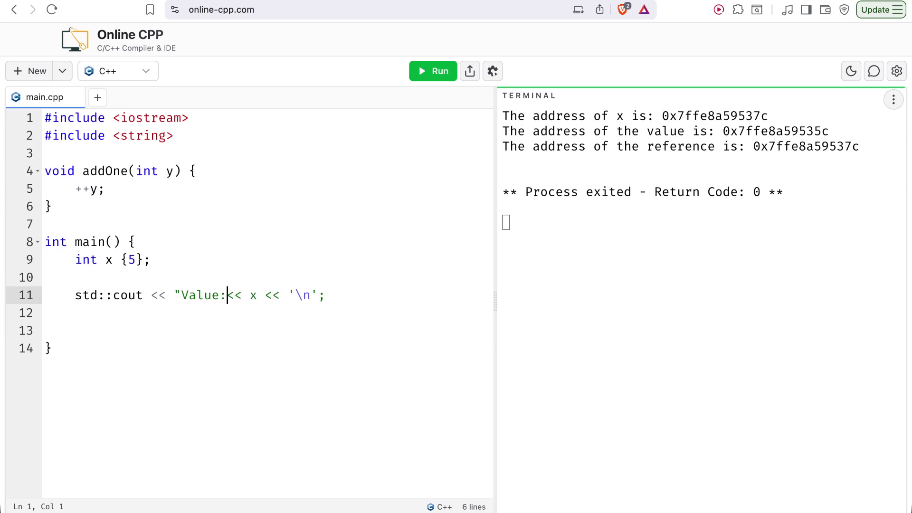
Change the print label to "value =" to match the lesson
{"action": "key", "text": "ctrl+Tab"}
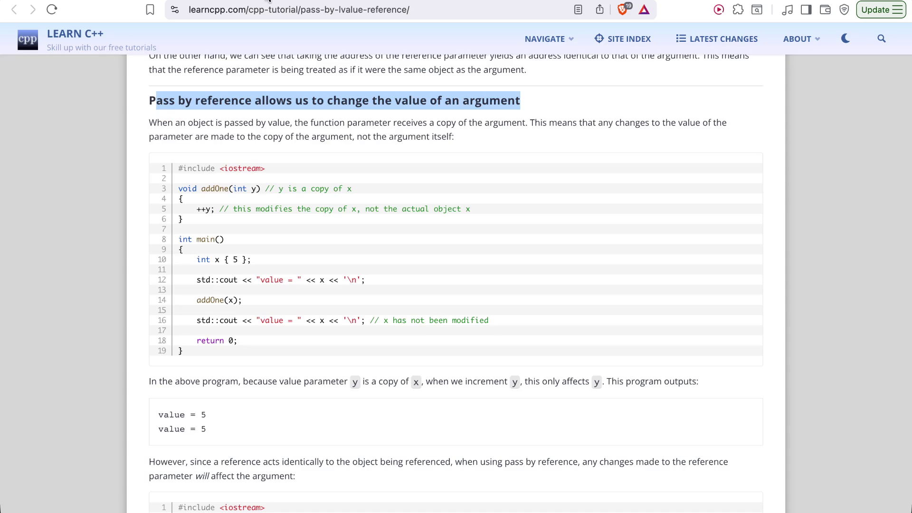
{"action": "key", "text": "ctrl+shift+Tab"}
{"action": "left_click", "coordinate": [224, 295]}
{"action": "key", "text": "BackSpace"}
{"action": "type", "text": "="}
{"action": "left_click", "coordinate": [195, 295]}
{"action": "key", "text": "BackSpace"}
{"action": "key", "text": "BackSpace"}
{"action": "type", "text": "va"}
{"action": "left_click", "coordinate": [210, 240]}
{"action": "key", "text": "ctrl+Tab"}
{"action": "key", "text": "ctrl+shift+Tab"}
Call addOne(x); and print a second std::cout << "value = " << x << '\n'; line
{"action": "left_click", "coordinate": [96, 309]}
{"action": "left_click", "coordinate": [98, 328]}
{"action": "type", "text": "add"}
{"action": "key", "text": "Return"}
{"action": "type", "text": "(x_"}
{"action": "key", "text": "BackSpace"}
{"action": "type", "text": ");"}
{"action": "key", "text": "Return"}
{"action": "key", "text": "Return"}
{"action": "type", "text": "std::"}
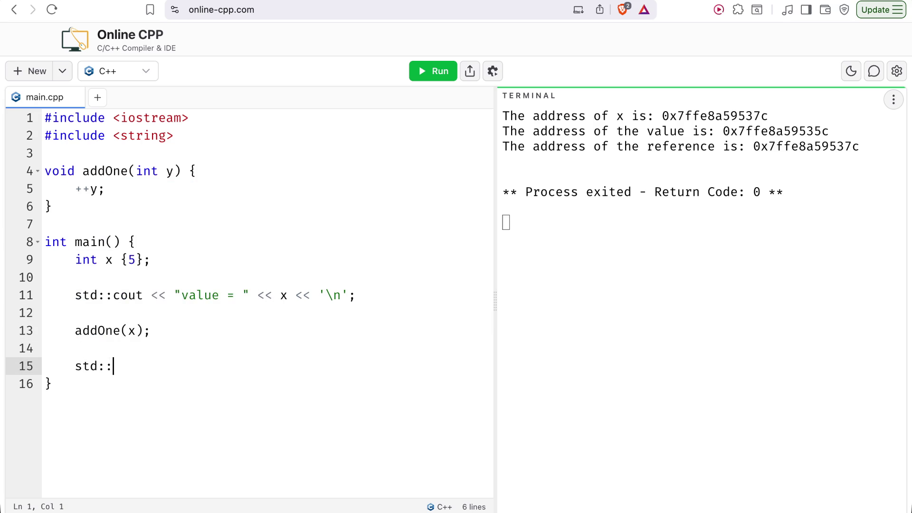
{"action": "type", "text": "cout << \"value = "}
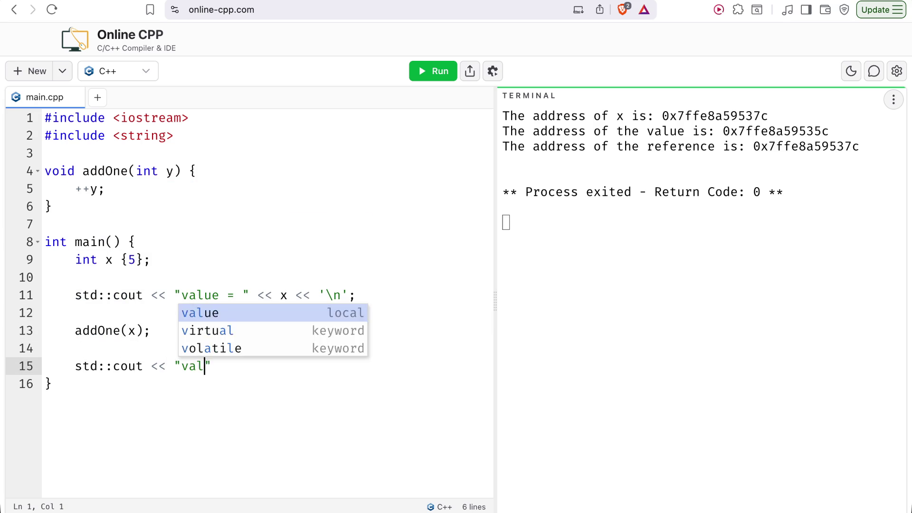
{"action": "type", "text": "\" <<"}
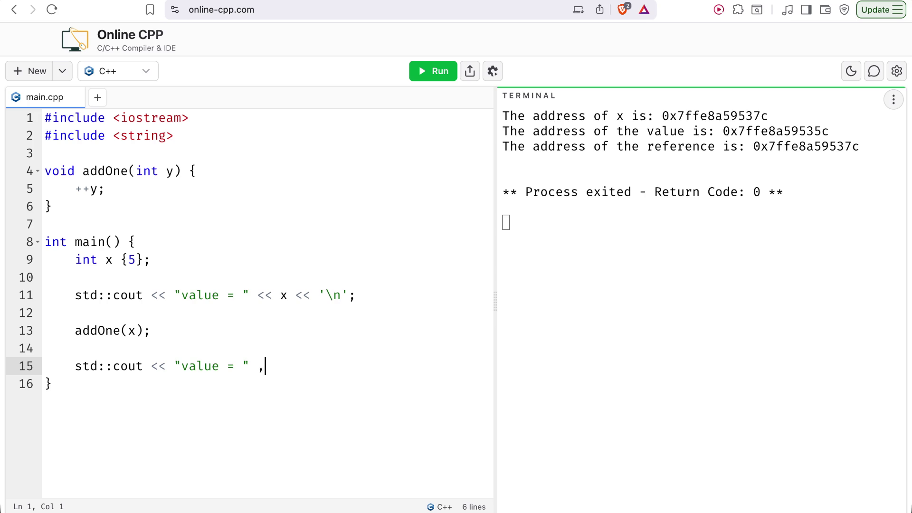
{"action": "type", "text": " x << "}
{"action": "type", "text": "'\\n';"}
End main with return 0; and run the program
{"action": "key", "text": "ctrl+Tab"}
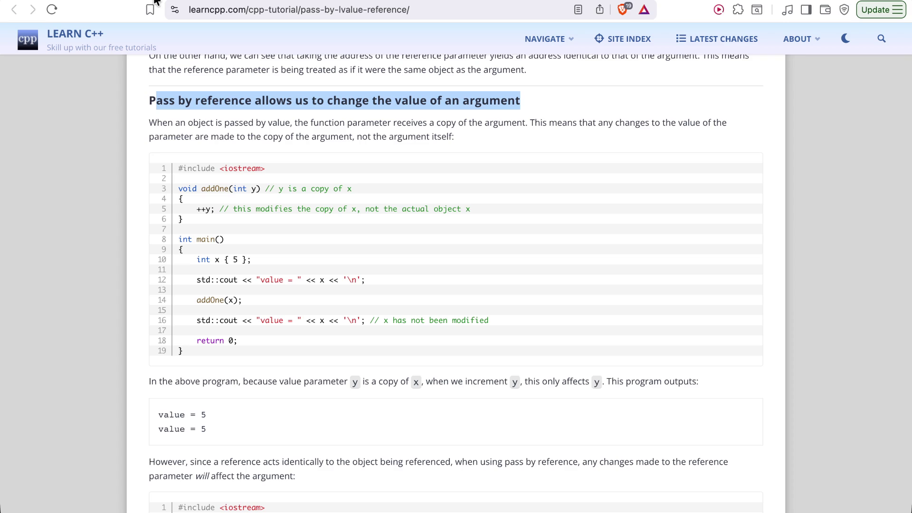
{"action": "left_click", "coordinate": [157, 2]}
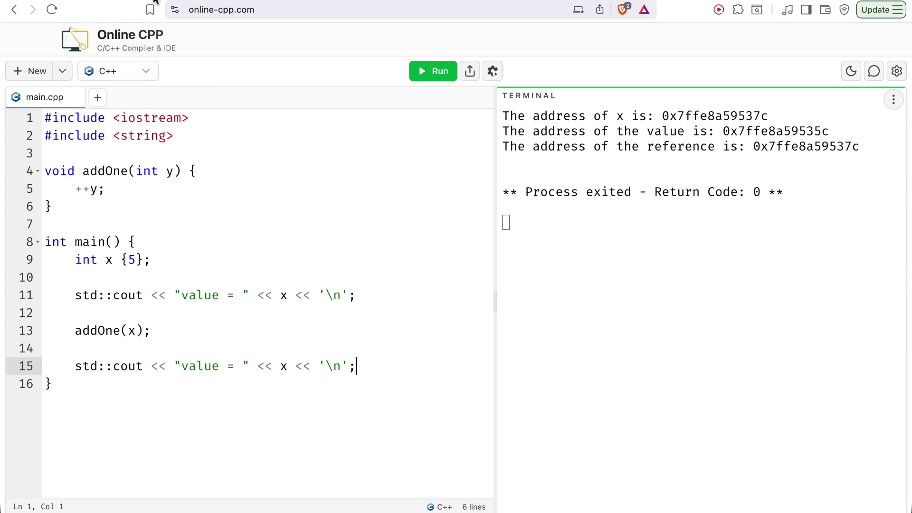
{"action": "key", "text": "Return"}
{"action": "key", "text": "Return"}
{"action": "type", "text": "retur"}
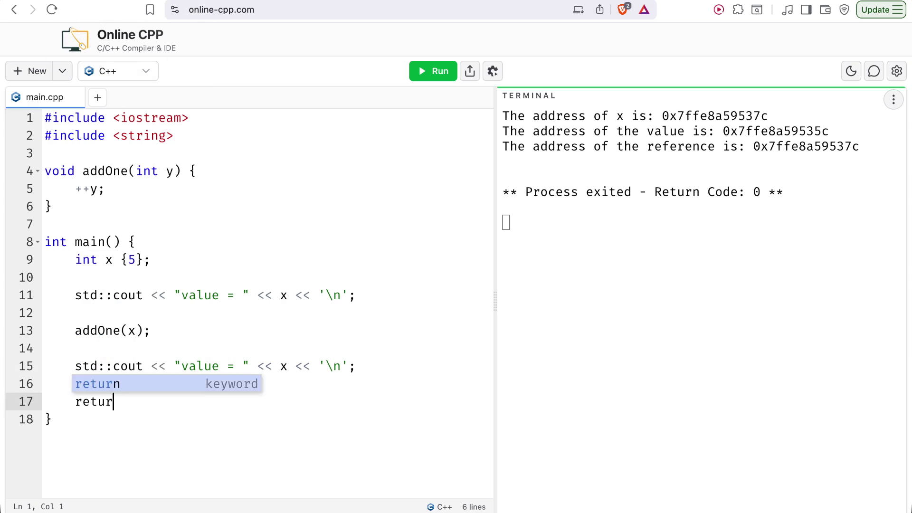
{"action": "type", "text": "n 0;"}
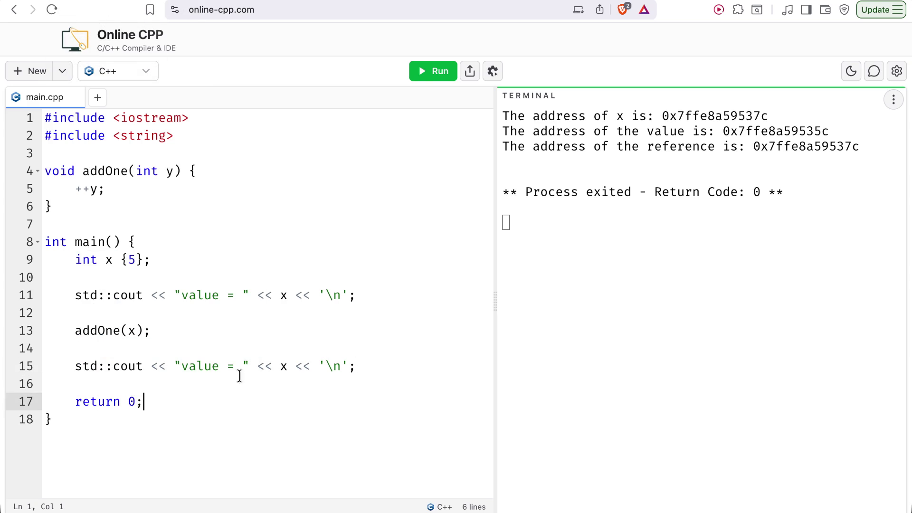
{"action": "left_click", "coordinate": [418, 76]}
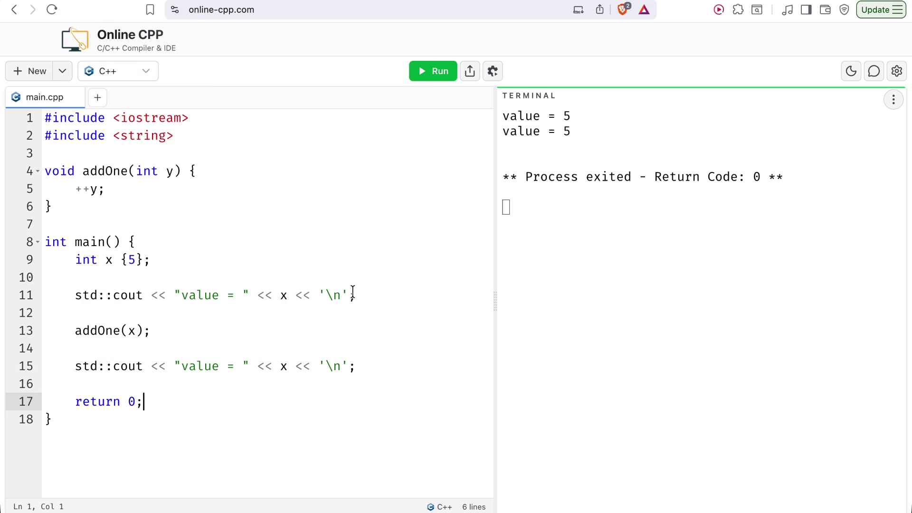
Read the lesson's pass-by-reference addOne(int& y) example, then return to the editor
{"action": "key", "text": "ctrl+Tab"}
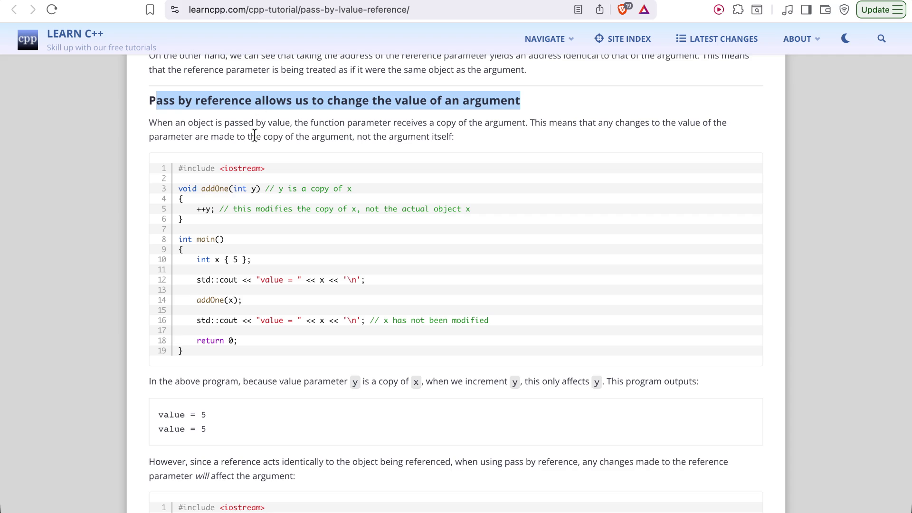
{"action": "scroll", "coordinate": [286, 293], "scroll_direction": "down", "scroll_amount": 5}
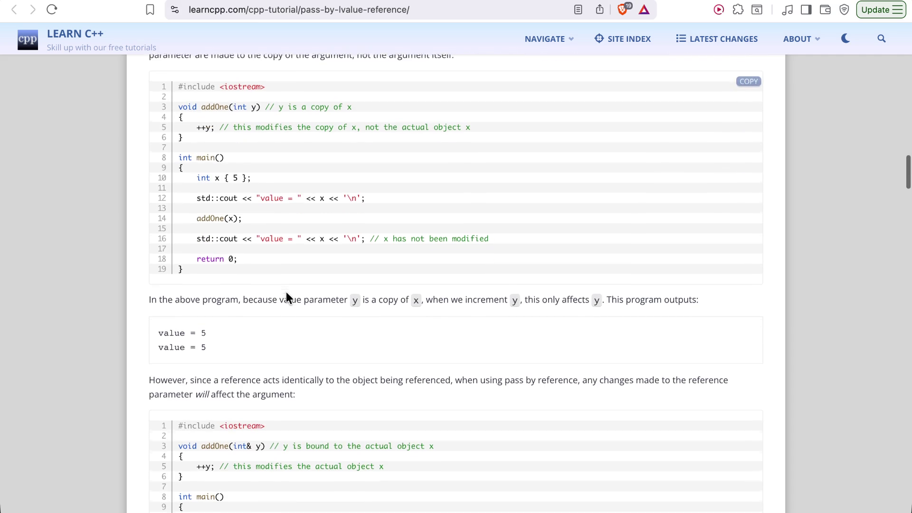
{"action": "scroll", "coordinate": [287, 293], "scroll_direction": "up", "scroll_amount": 2}
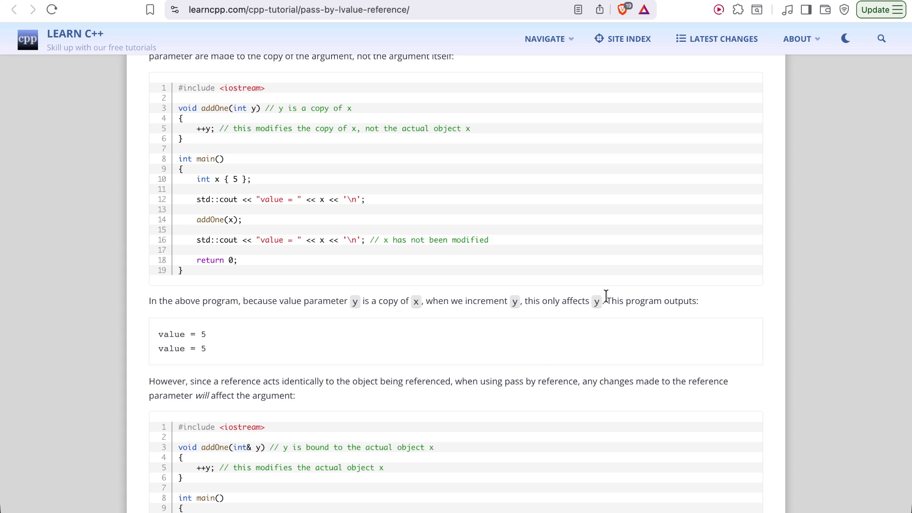
{"action": "scroll", "coordinate": [59, 389], "scroll_direction": "down", "scroll_amount": 5}
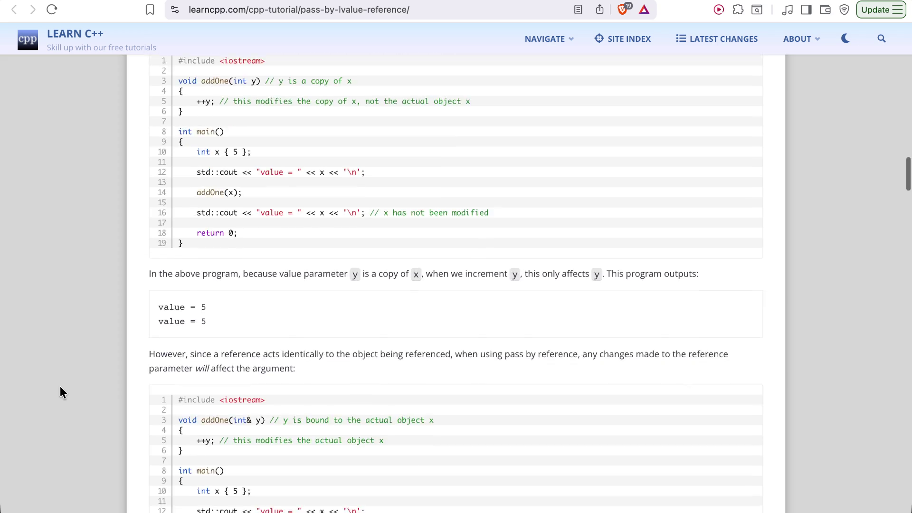
{"action": "scroll", "coordinate": [60, 387], "scroll_direction": "down", "scroll_amount": 3}
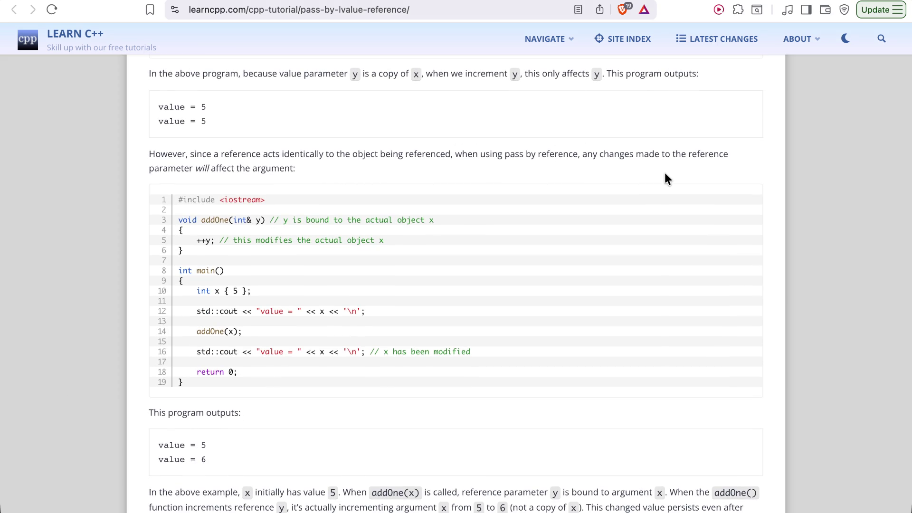
{"action": "scroll", "coordinate": [334, 198], "scroll_direction": "down", "scroll_amount": 2}
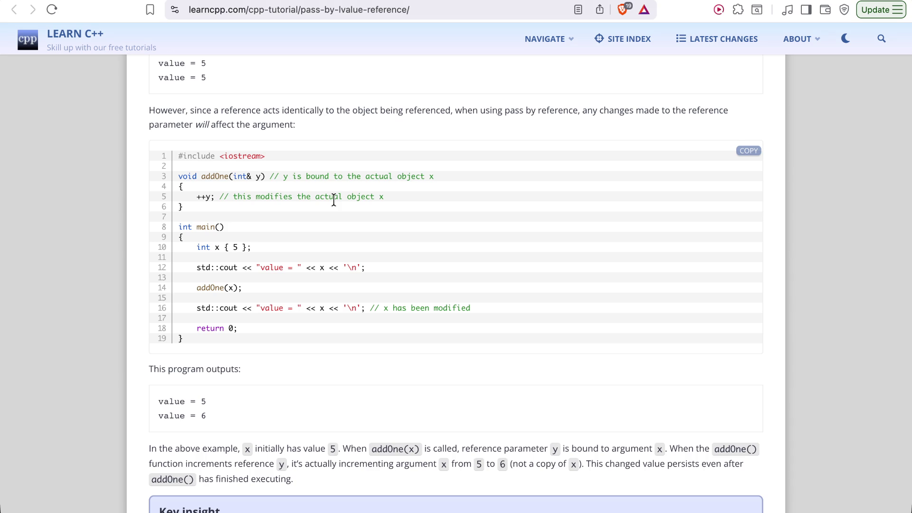
{"action": "scroll", "coordinate": [334, 198], "scroll_direction": "down", "scroll_amount": 1}
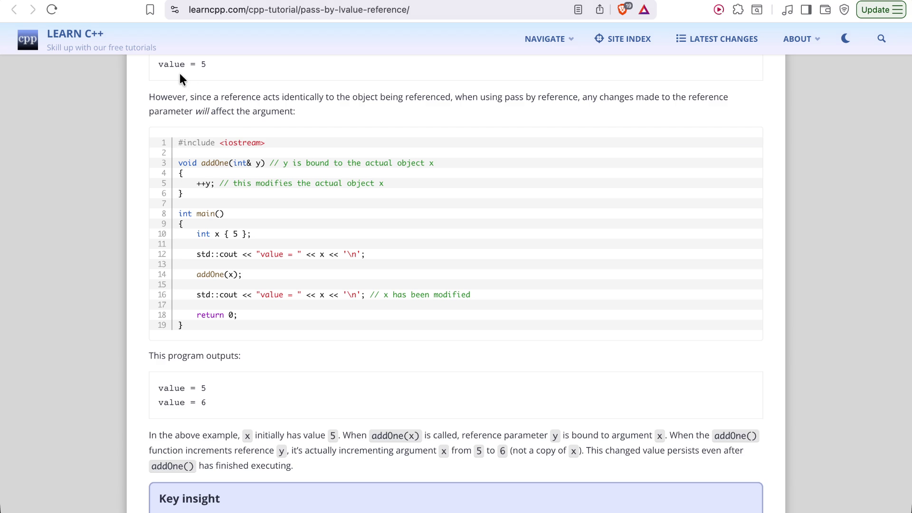
{"action": "left_click", "coordinate": [133, 0]}
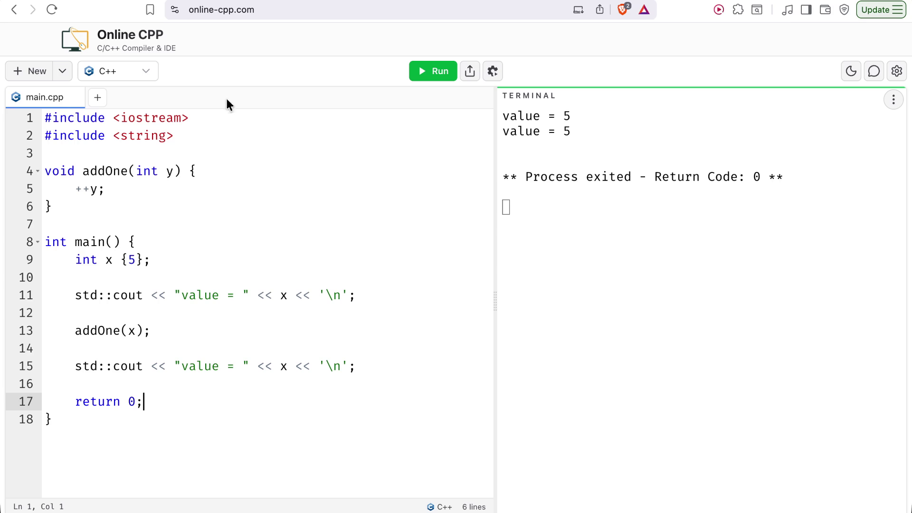
Change addOne's parameter to int& y and rerun, printing value = 6
{"action": "left_click", "coordinate": [158, 171]}
{"action": "type", "text": "U"}
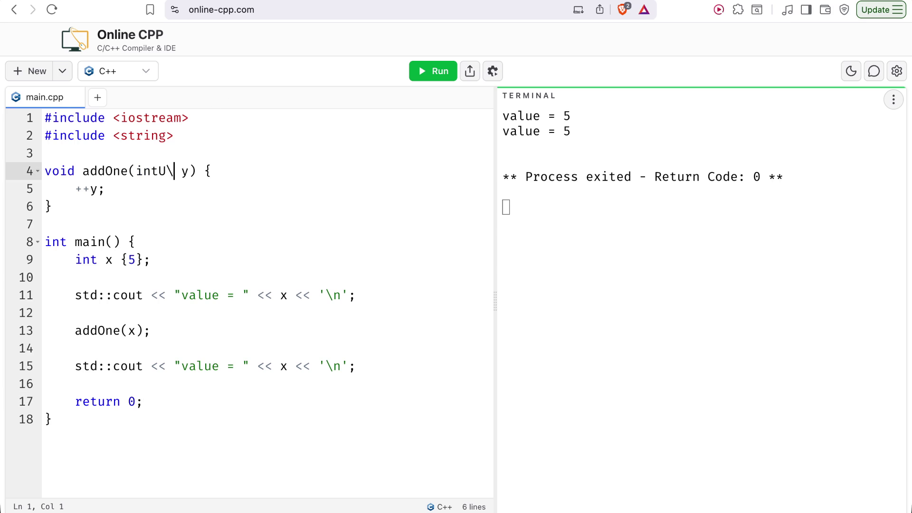
{"action": "key", "text": "BackSpace"}
{"action": "type", "text": "&"}
{"action": "left_click", "coordinate": [439, 72]}
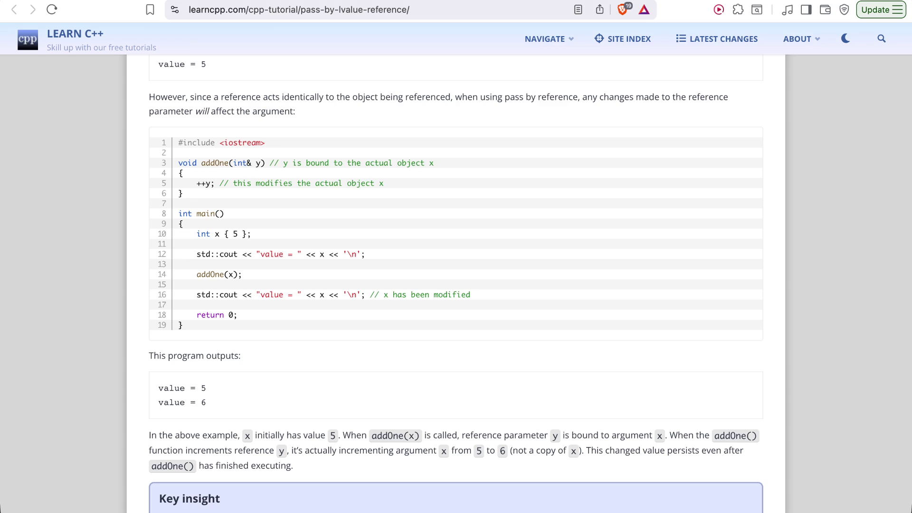
{"action": "scroll", "coordinate": [296, 211], "scroll_direction": "down", "scroll_amount": 5}
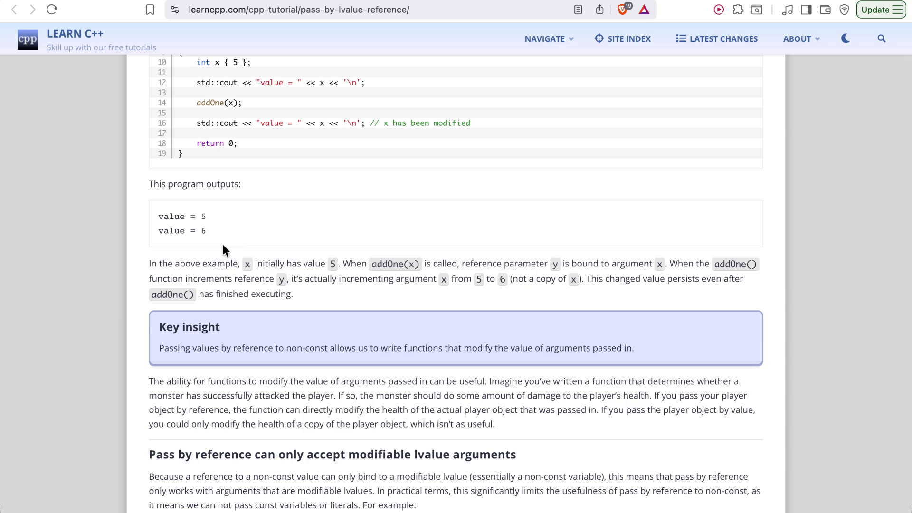
{"action": "scroll", "coordinate": [223, 245], "scroll_direction": "down", "scroll_amount": 5}
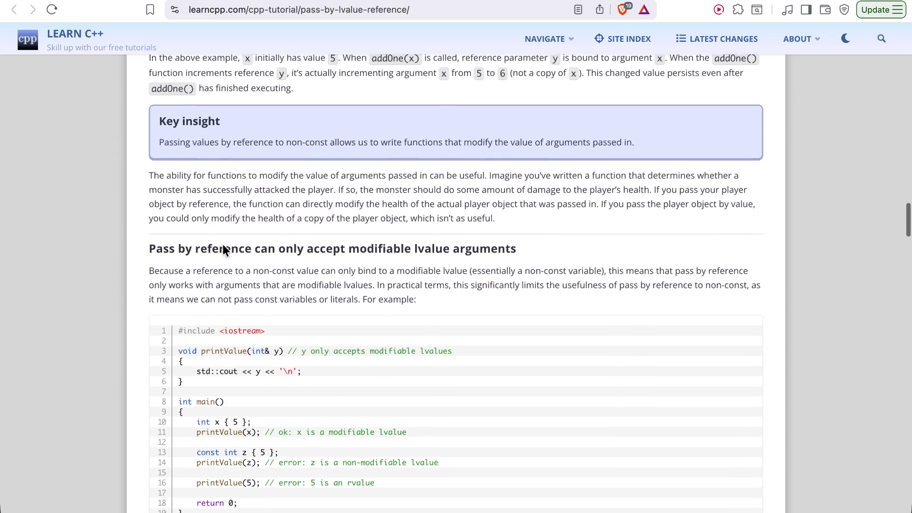
{"action": "scroll", "coordinate": [222, 246], "scroll_direction": "up", "scroll_amount": 1}
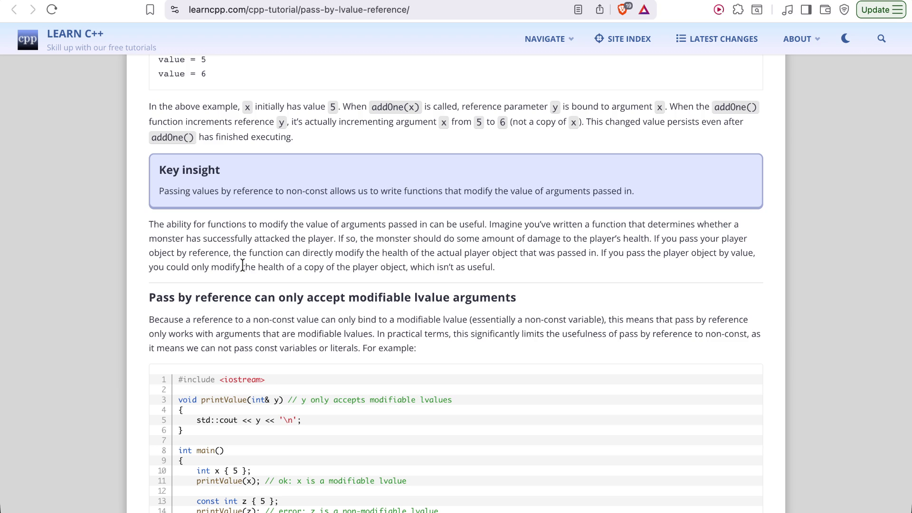
{"action": "scroll", "coordinate": [242, 266], "scroll_direction": "down", "scroll_amount": 2}
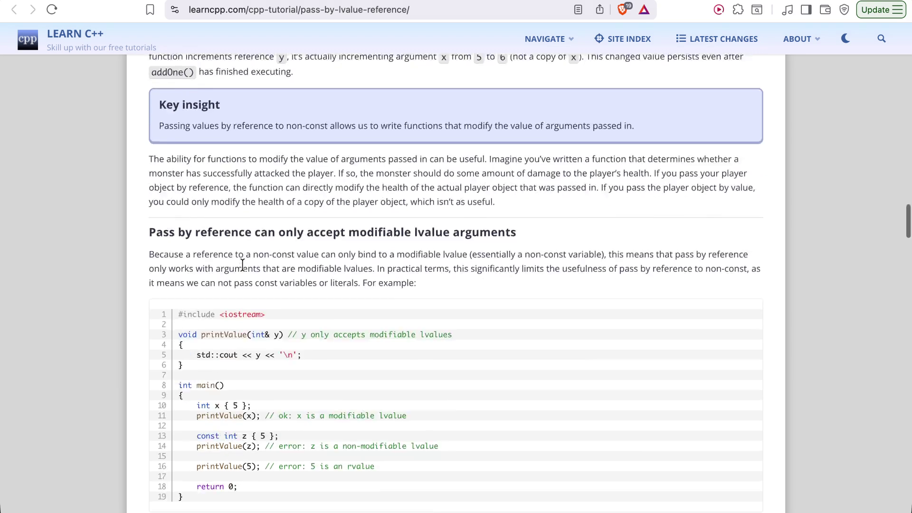
{"action": "scroll", "coordinate": [243, 265], "scroll_direction": "down", "scroll_amount": 2}
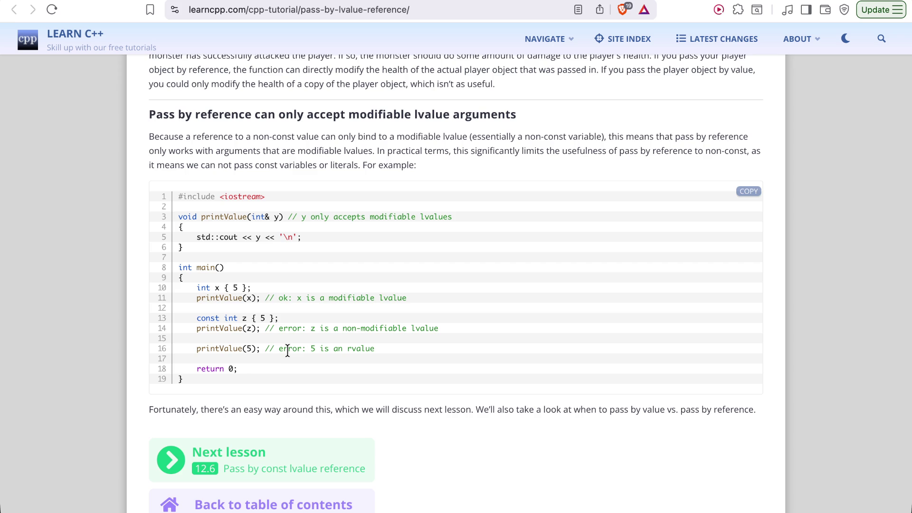
Glance at lesson 12.7, then open lesson 12.6 and read its printRef(const int& y) example
{"action": "key", "text": "ctrl+Tab"}
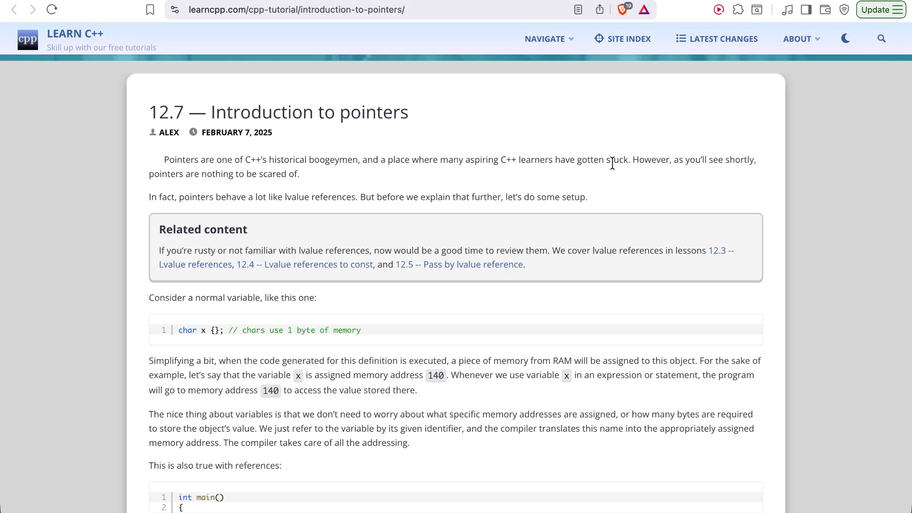
{"action": "scroll", "coordinate": [612, 164], "scroll_direction": "down", "scroll_amount": 1}
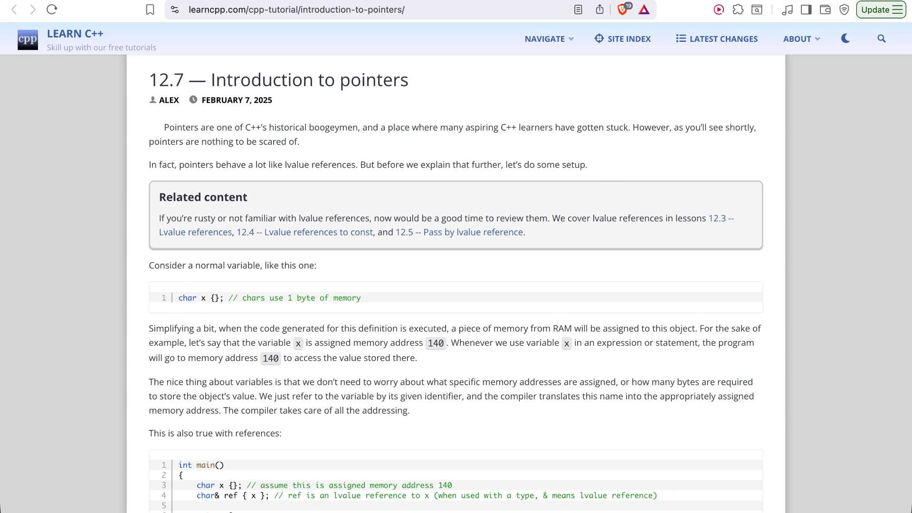
{"action": "left_click", "coordinate": [208, 463]}
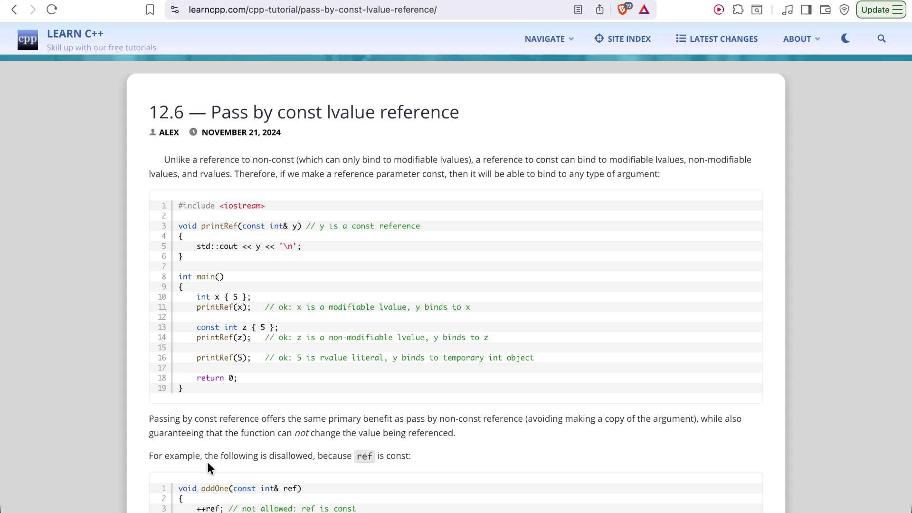
{"action": "scroll", "coordinate": [206, 460], "scroll_direction": "down", "scroll_amount": 20}
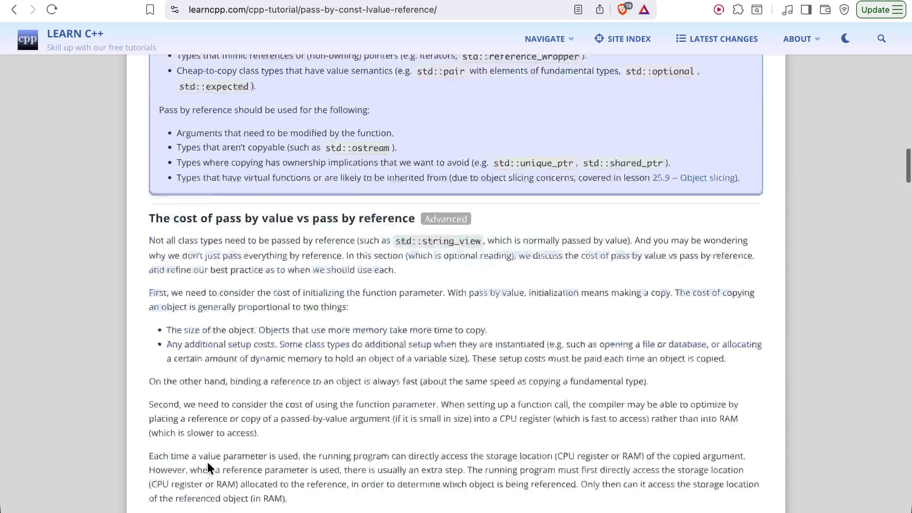
{"action": "scroll", "coordinate": [207, 462], "scroll_direction": "up", "scroll_amount": 20}
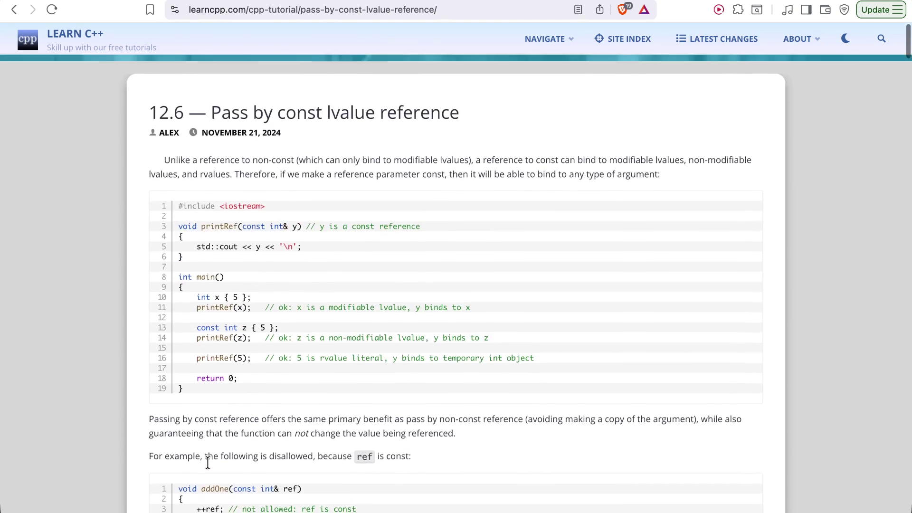
{"action": "scroll", "coordinate": [223, 403], "scroll_direction": "down", "scroll_amount": 15}
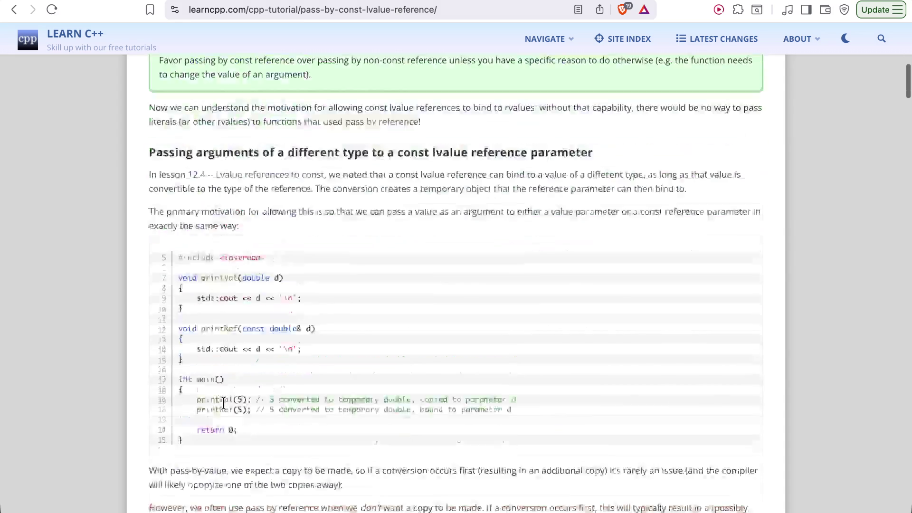
{"action": "scroll", "coordinate": [223, 403], "scroll_direction": "up", "scroll_amount": 15}
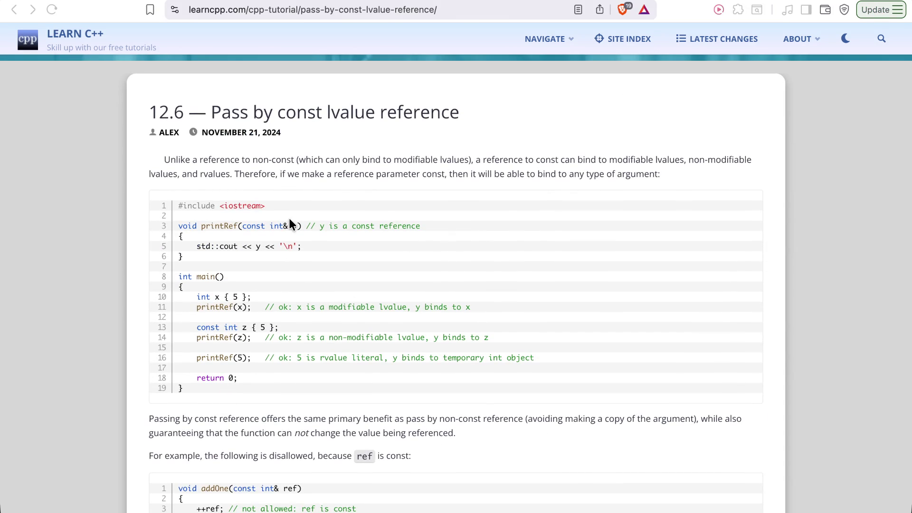
{"action": "left_click", "coordinate": [379, 190]}
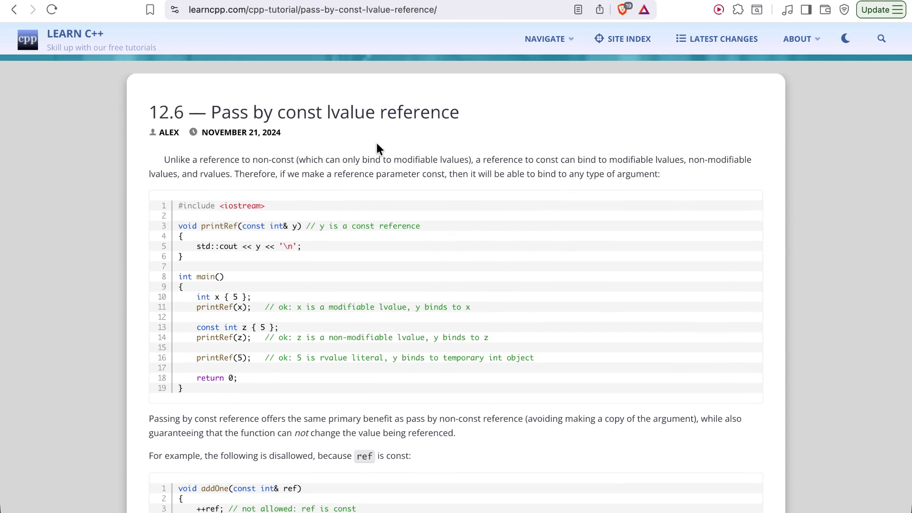